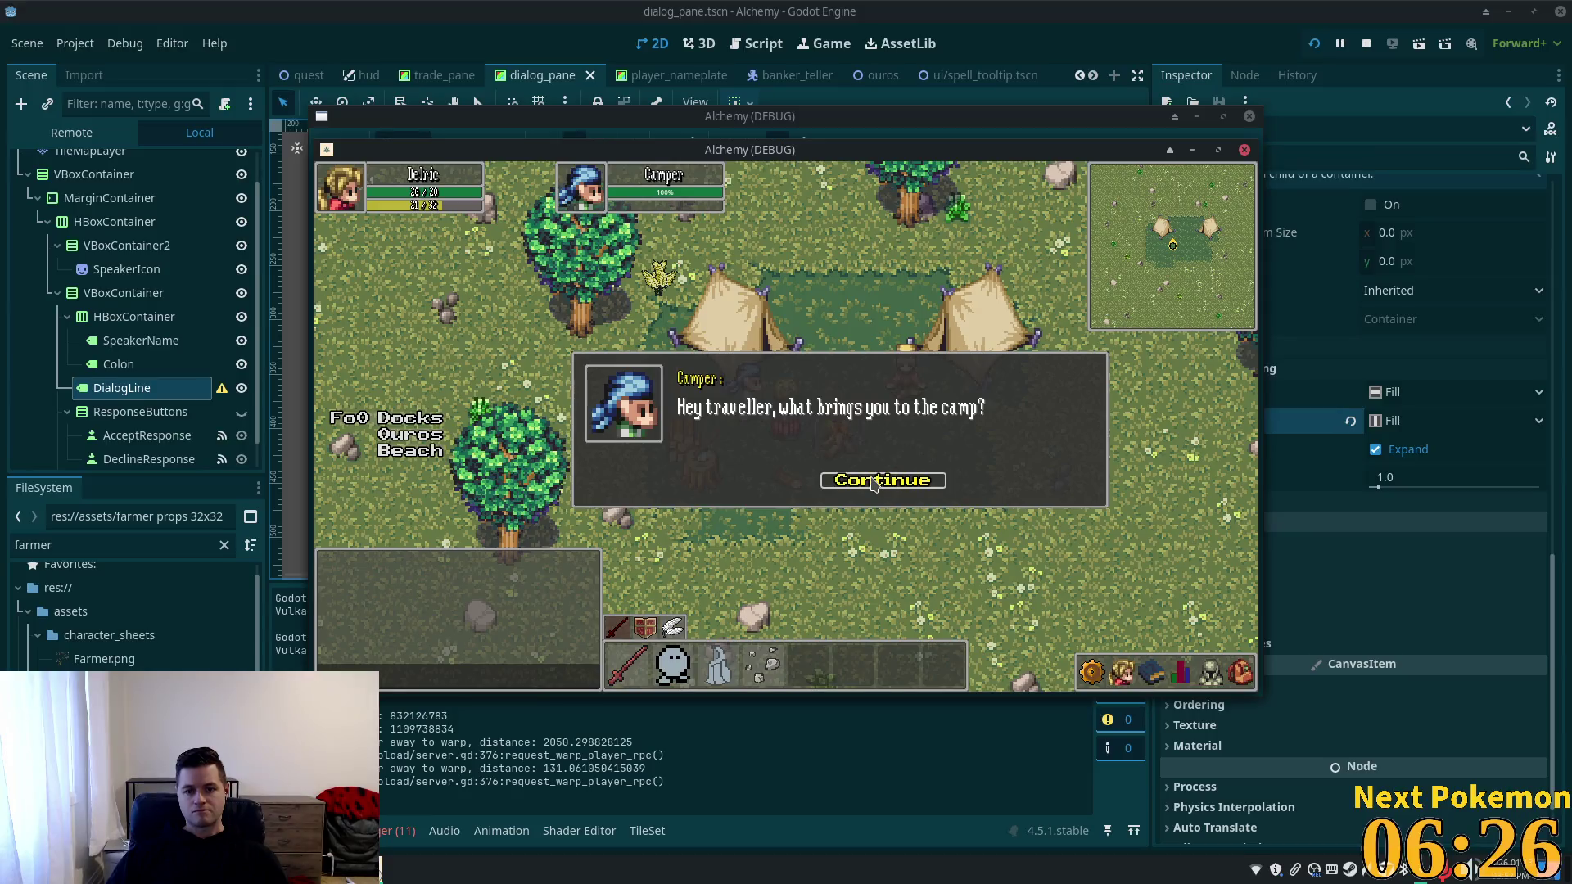
# Talk to the Camper in the running game, accept his request for help, and walk away.
pyautogui.click(862, 476)
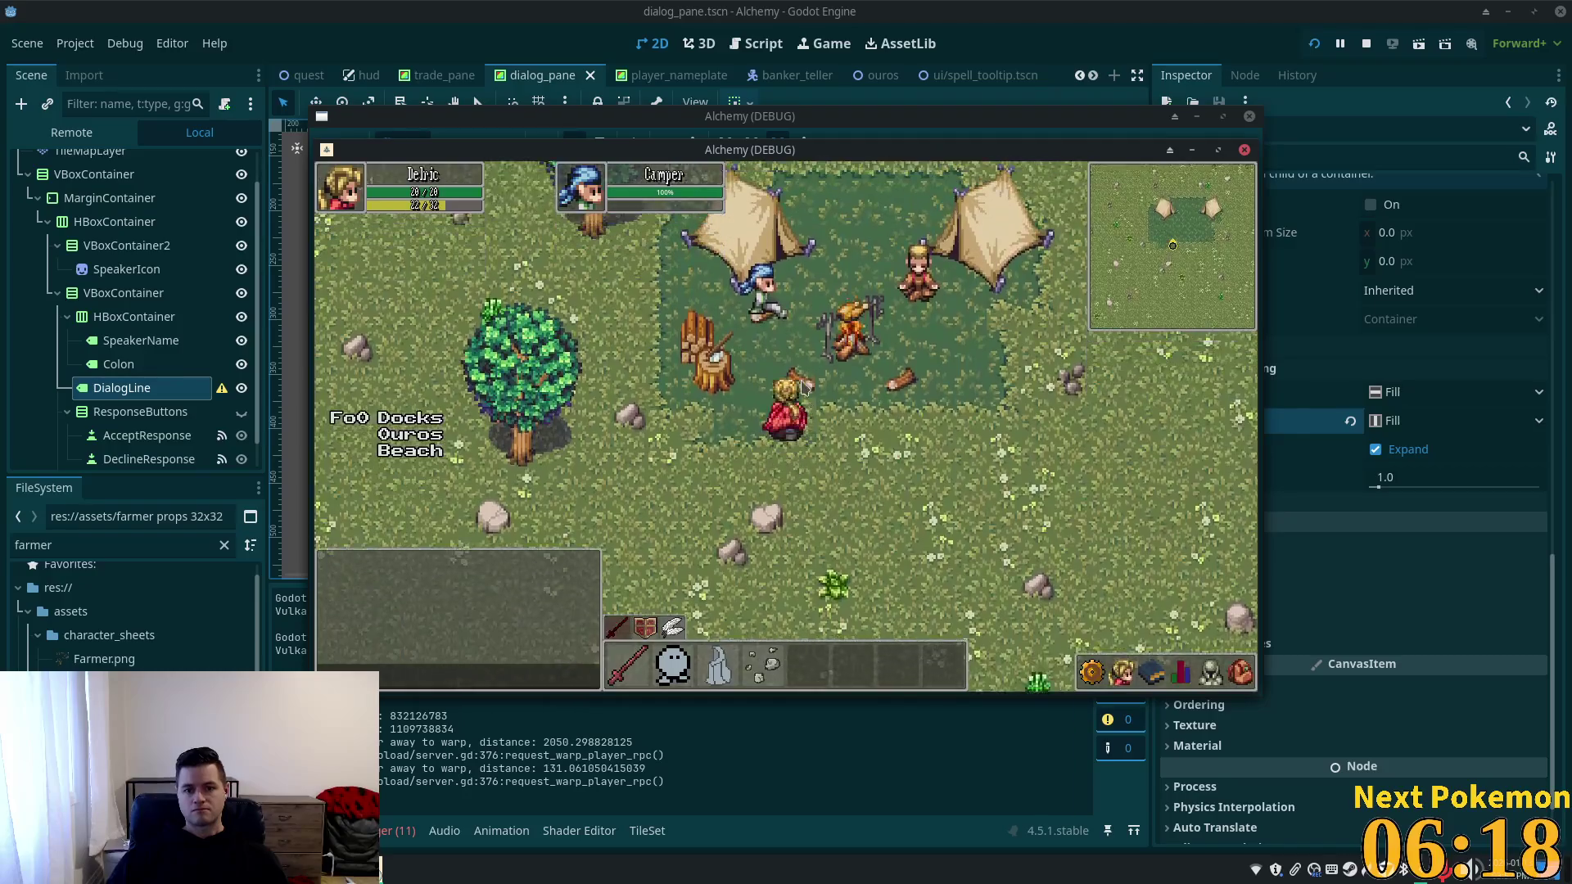
pyautogui.click(763, 391)
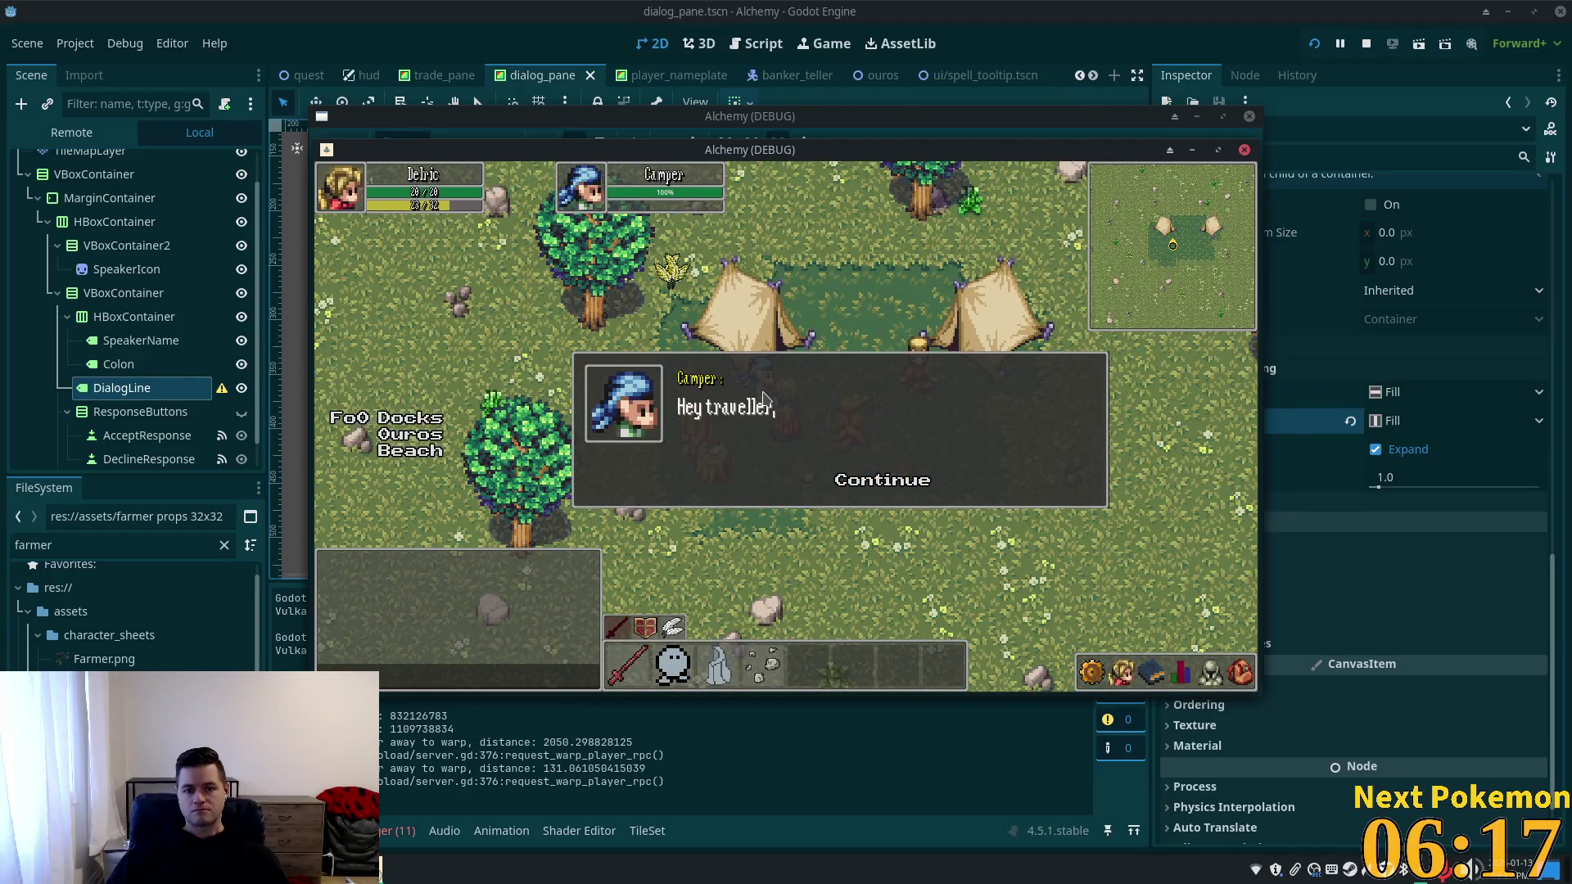
pyautogui.click(868, 483)
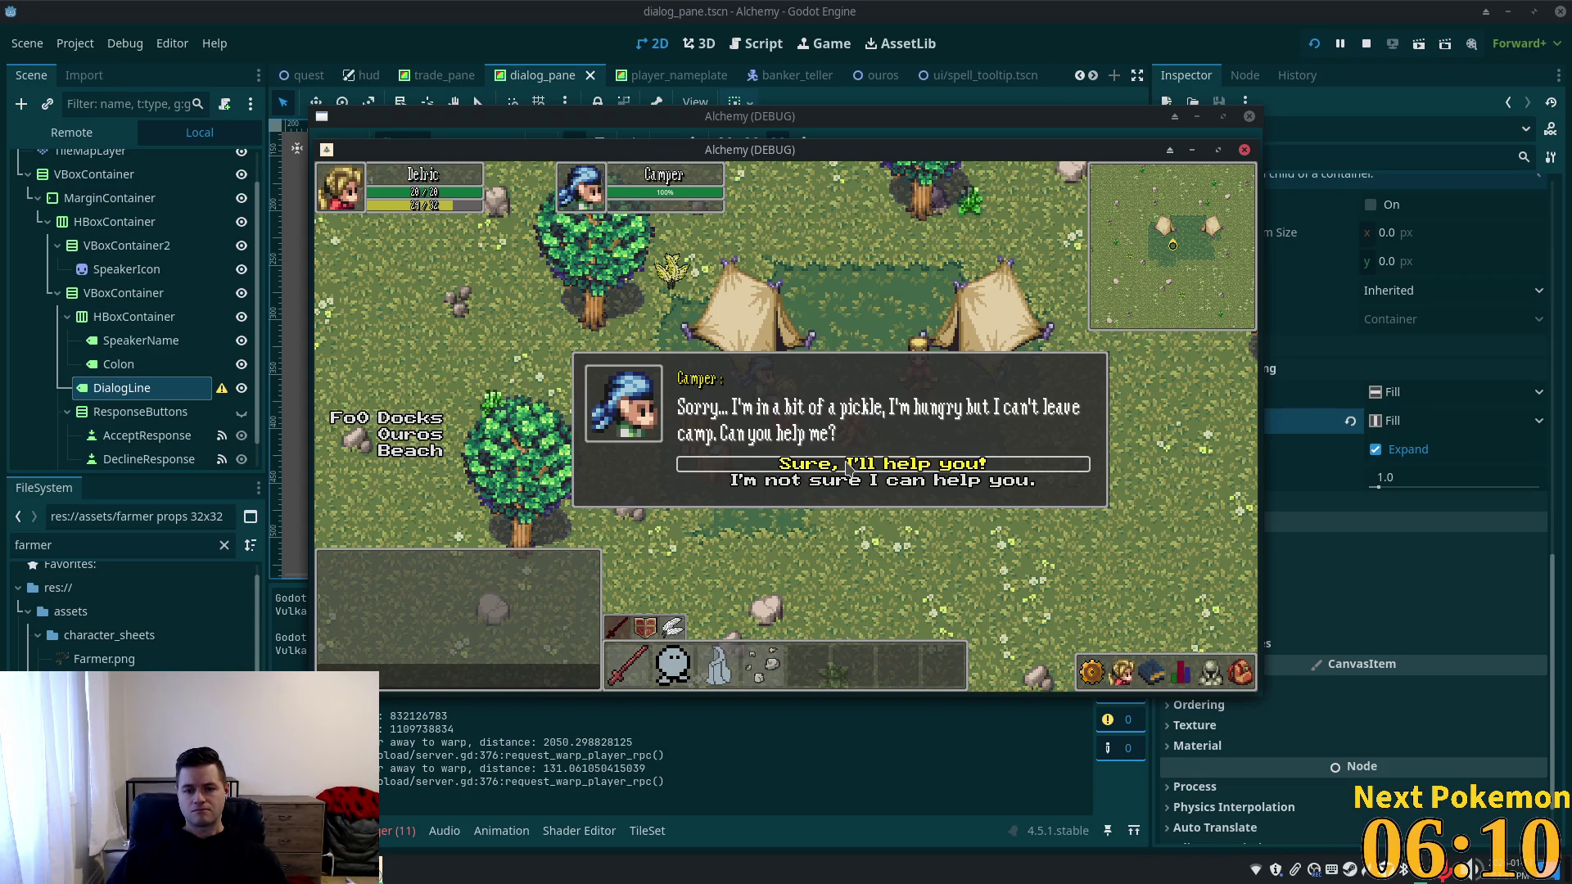
pyautogui.click(841, 467)
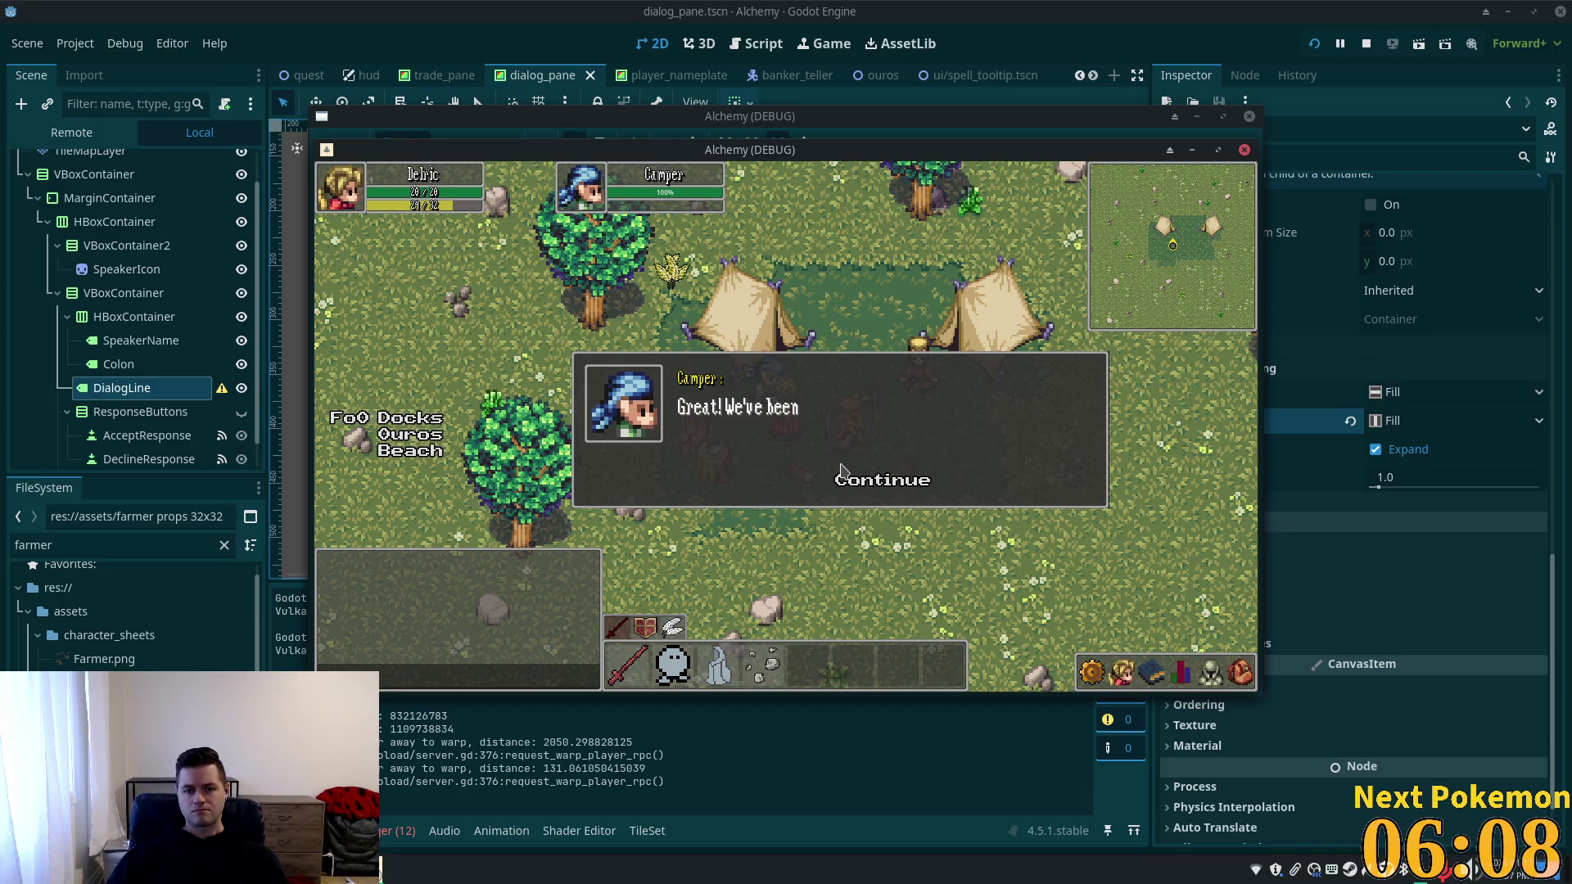
pyautogui.click(858, 490)
pyautogui.click(858, 489)
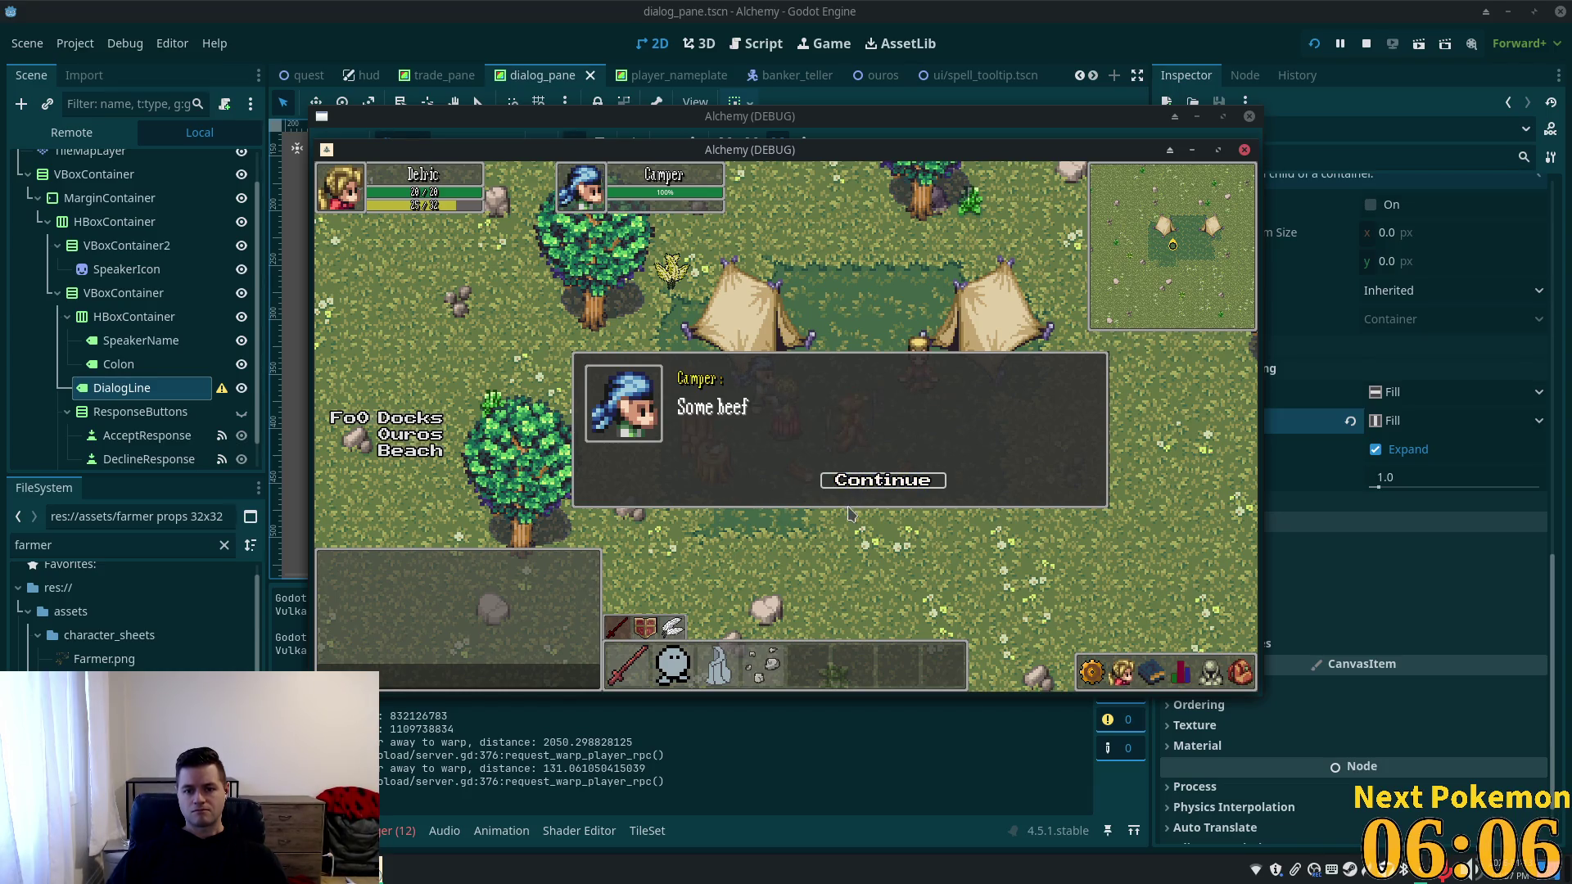
pyautogui.click(862, 488)
pyautogui.click(837, 519)
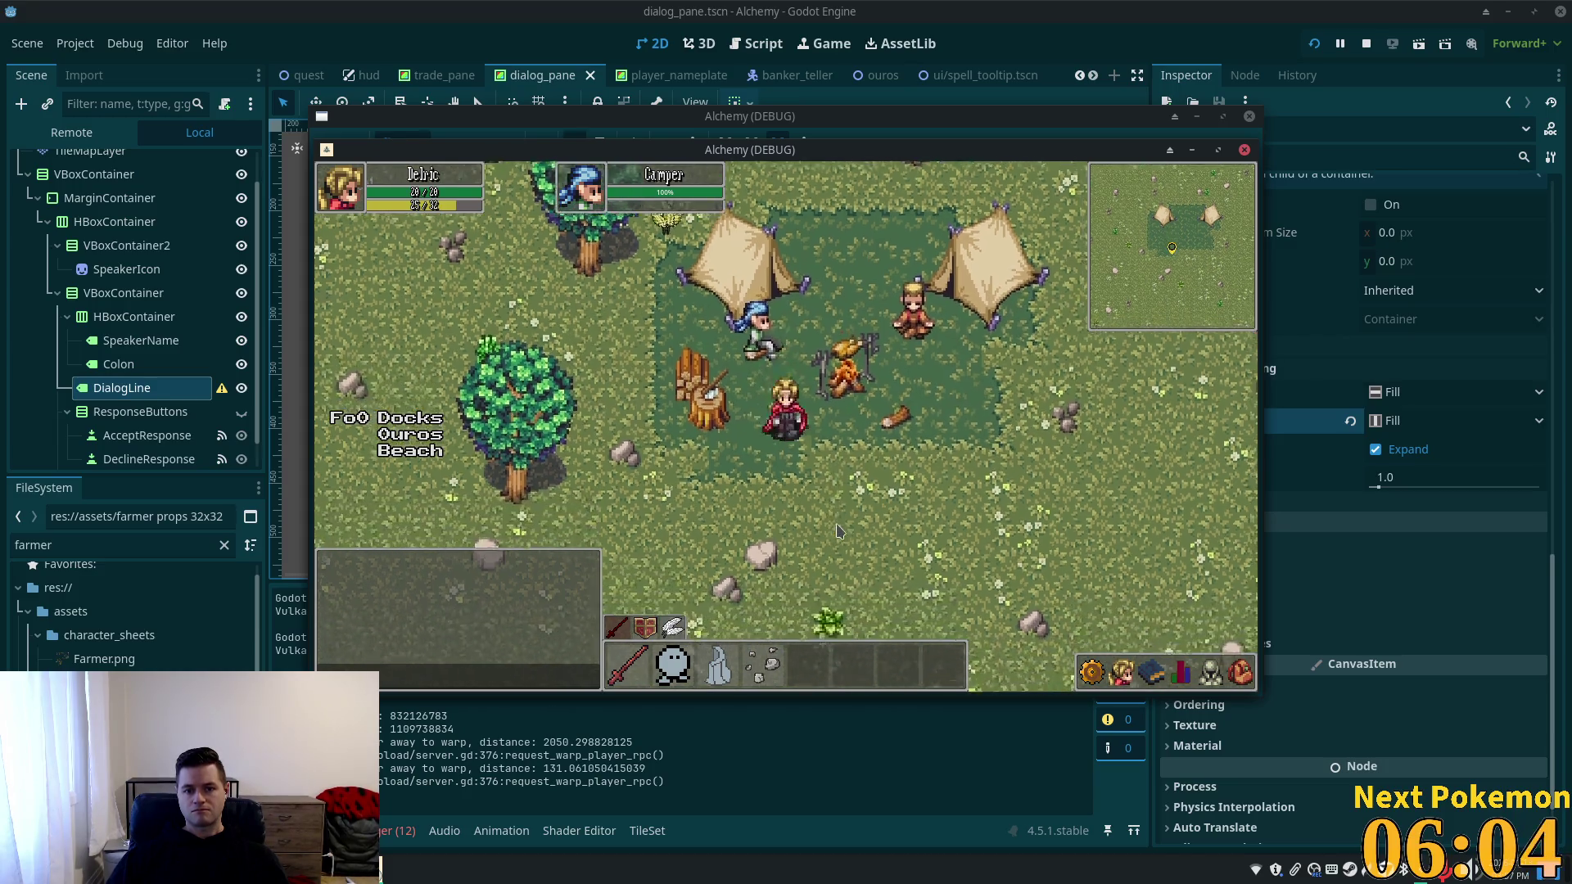
# Talk to the Camper again, answer his beef question, and stop the game with F8.
pyautogui.click(622, 228)
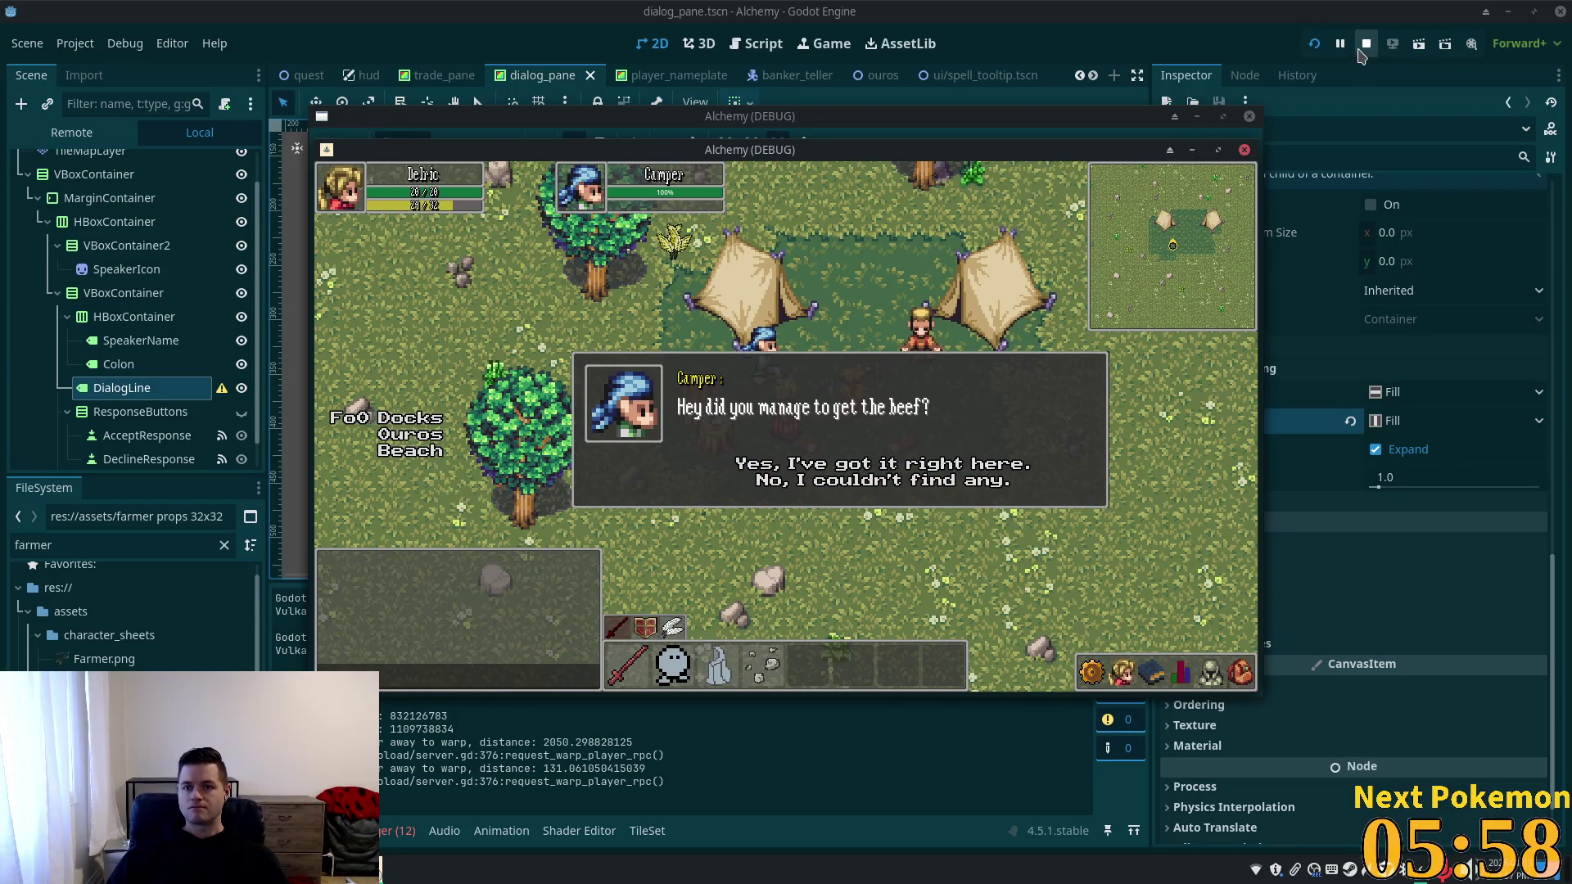
pyautogui.click(851, 475)
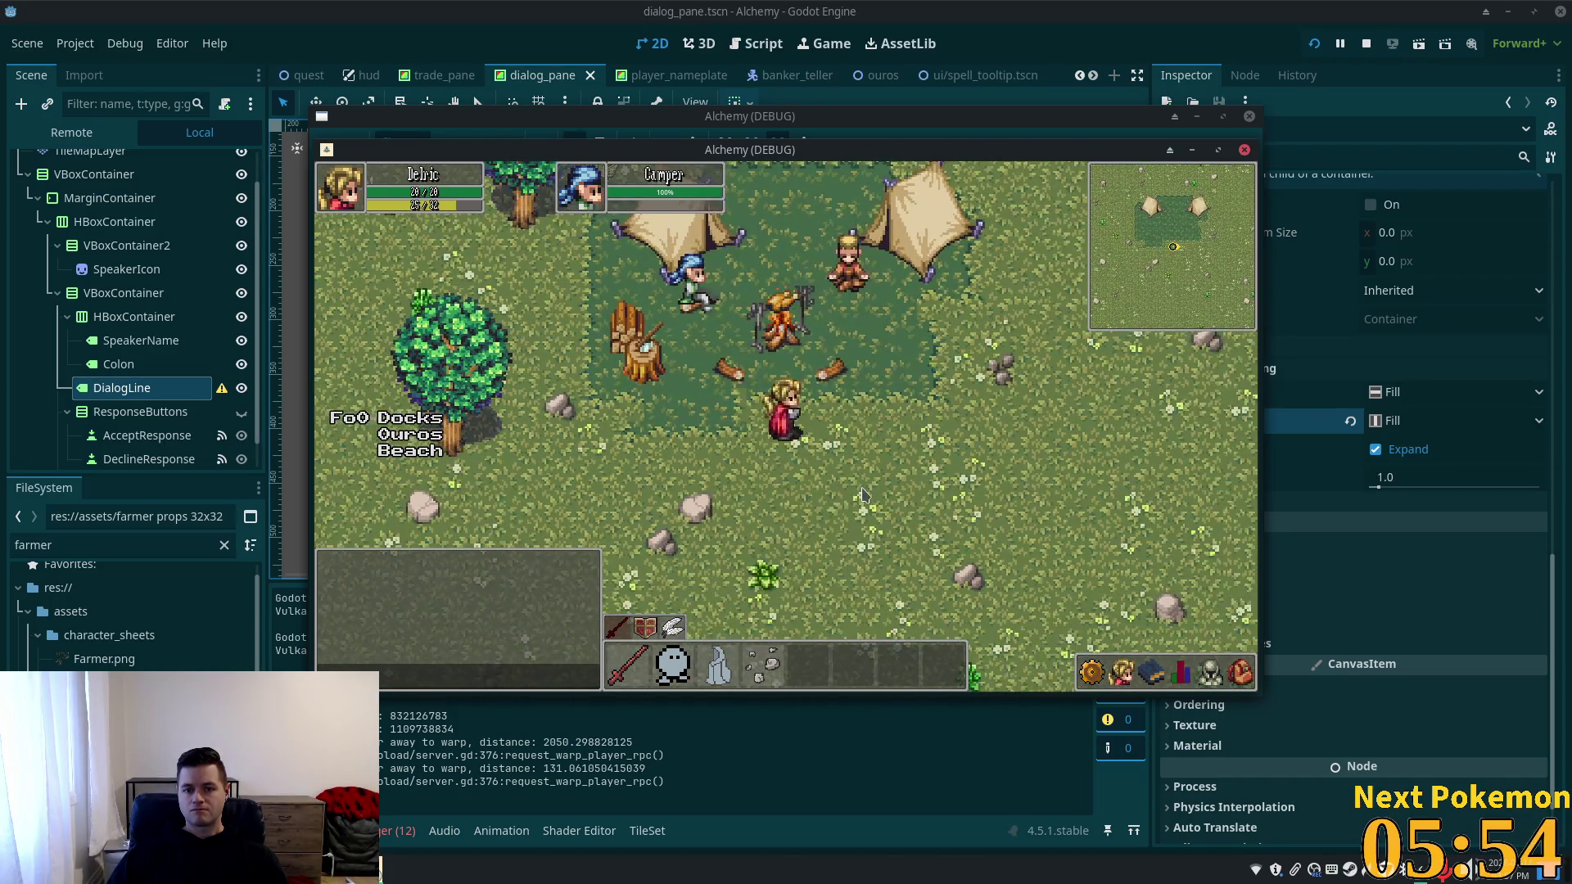
pyautogui.press('F8')
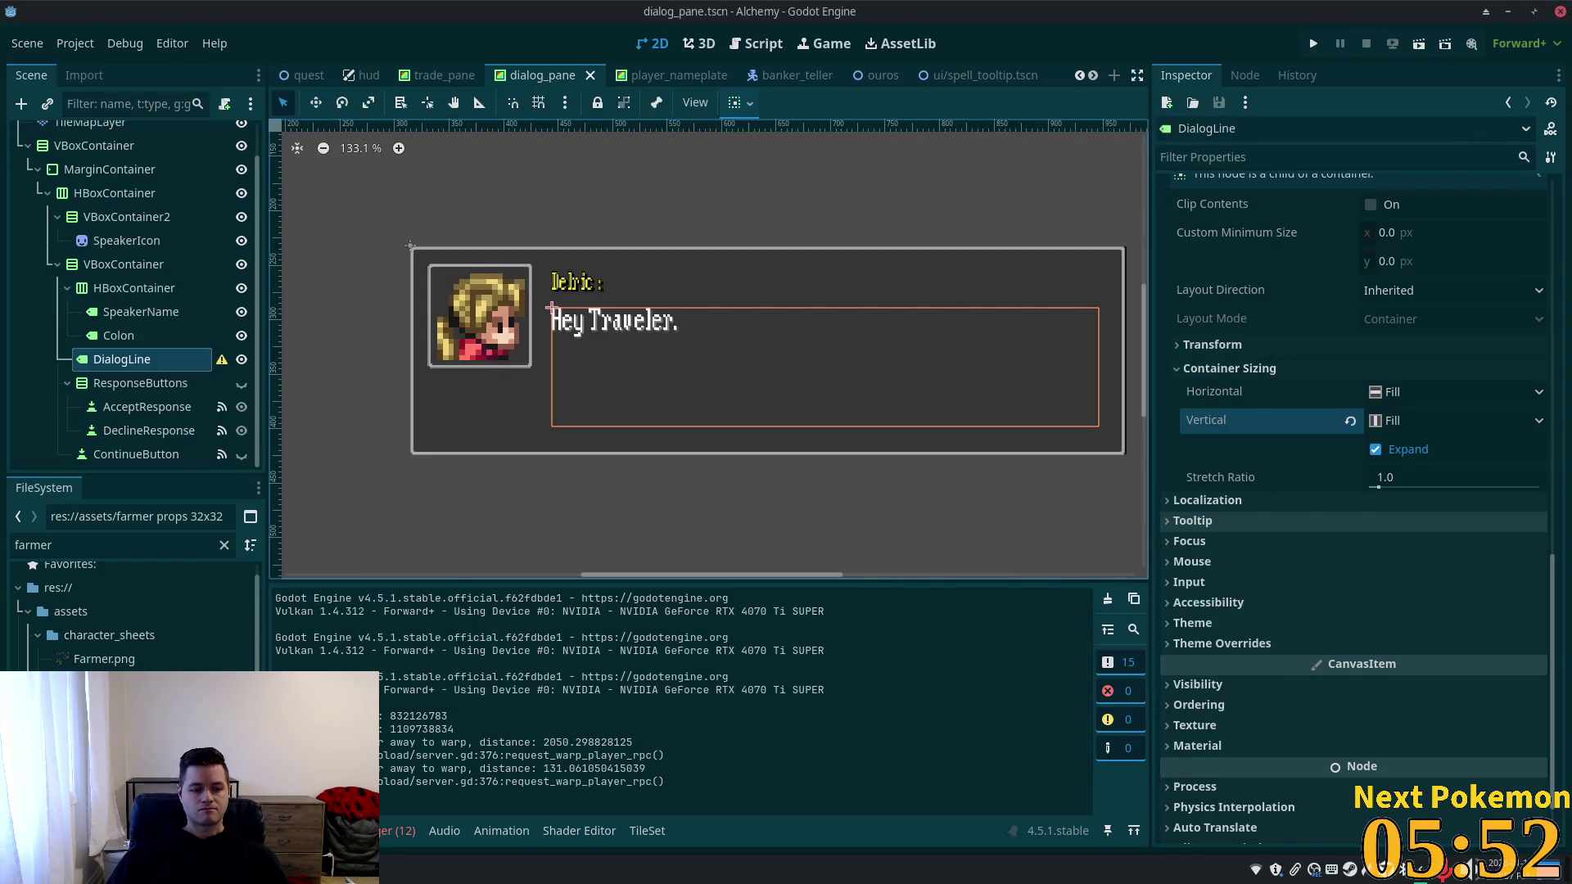
# Switch to the browser showing the alchemy database's players table in phpMyAdmin.
pyautogui.hotkey('alt', 'Tab')
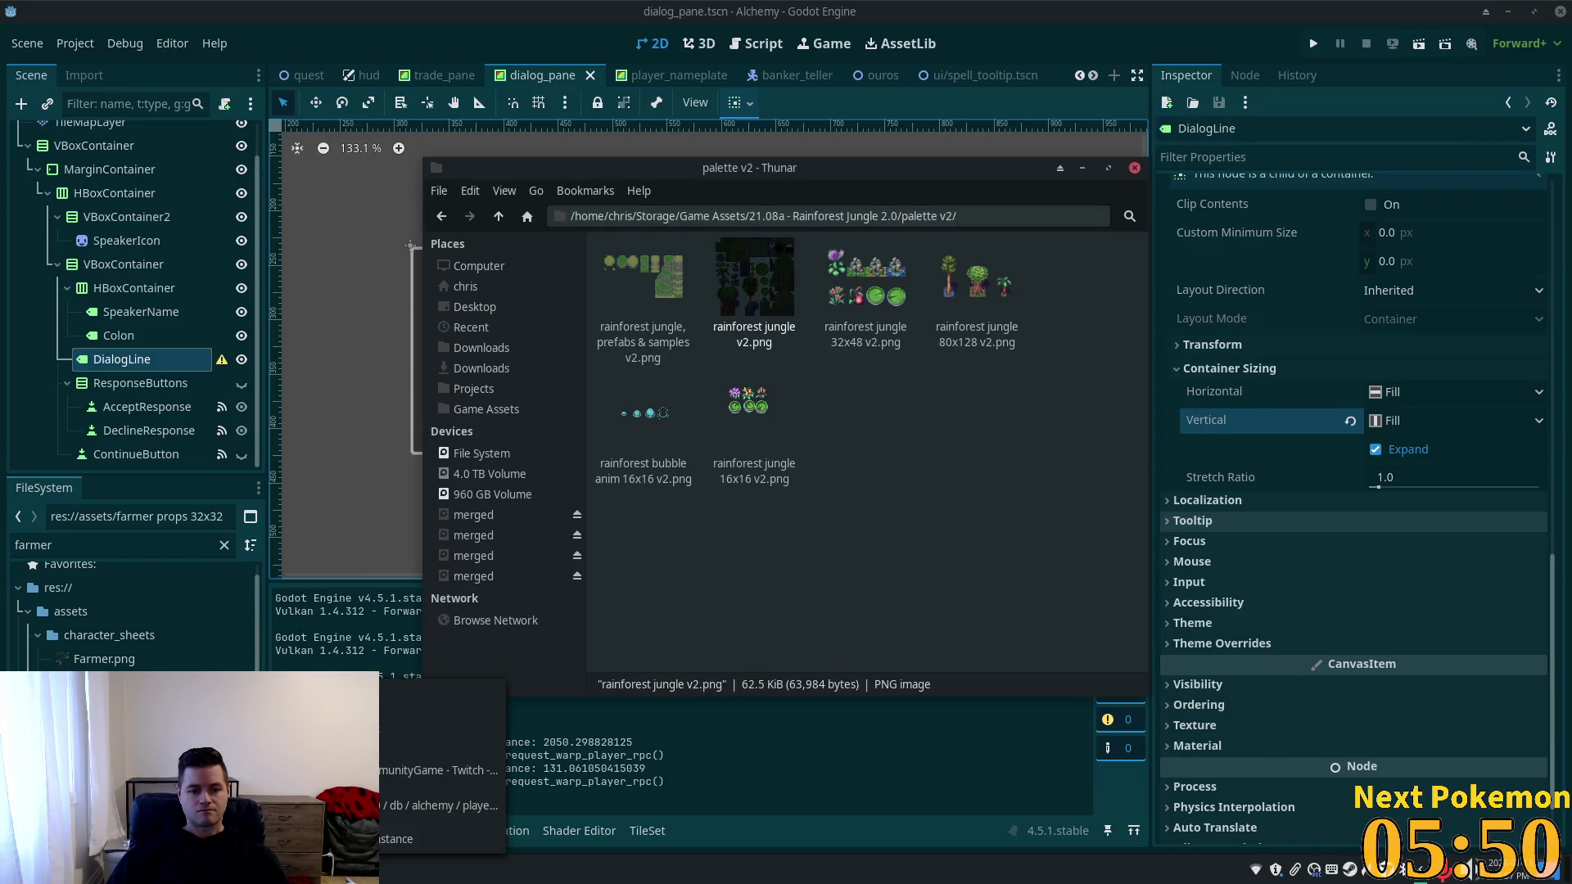
pyautogui.hotkey('alt', 'Tab')
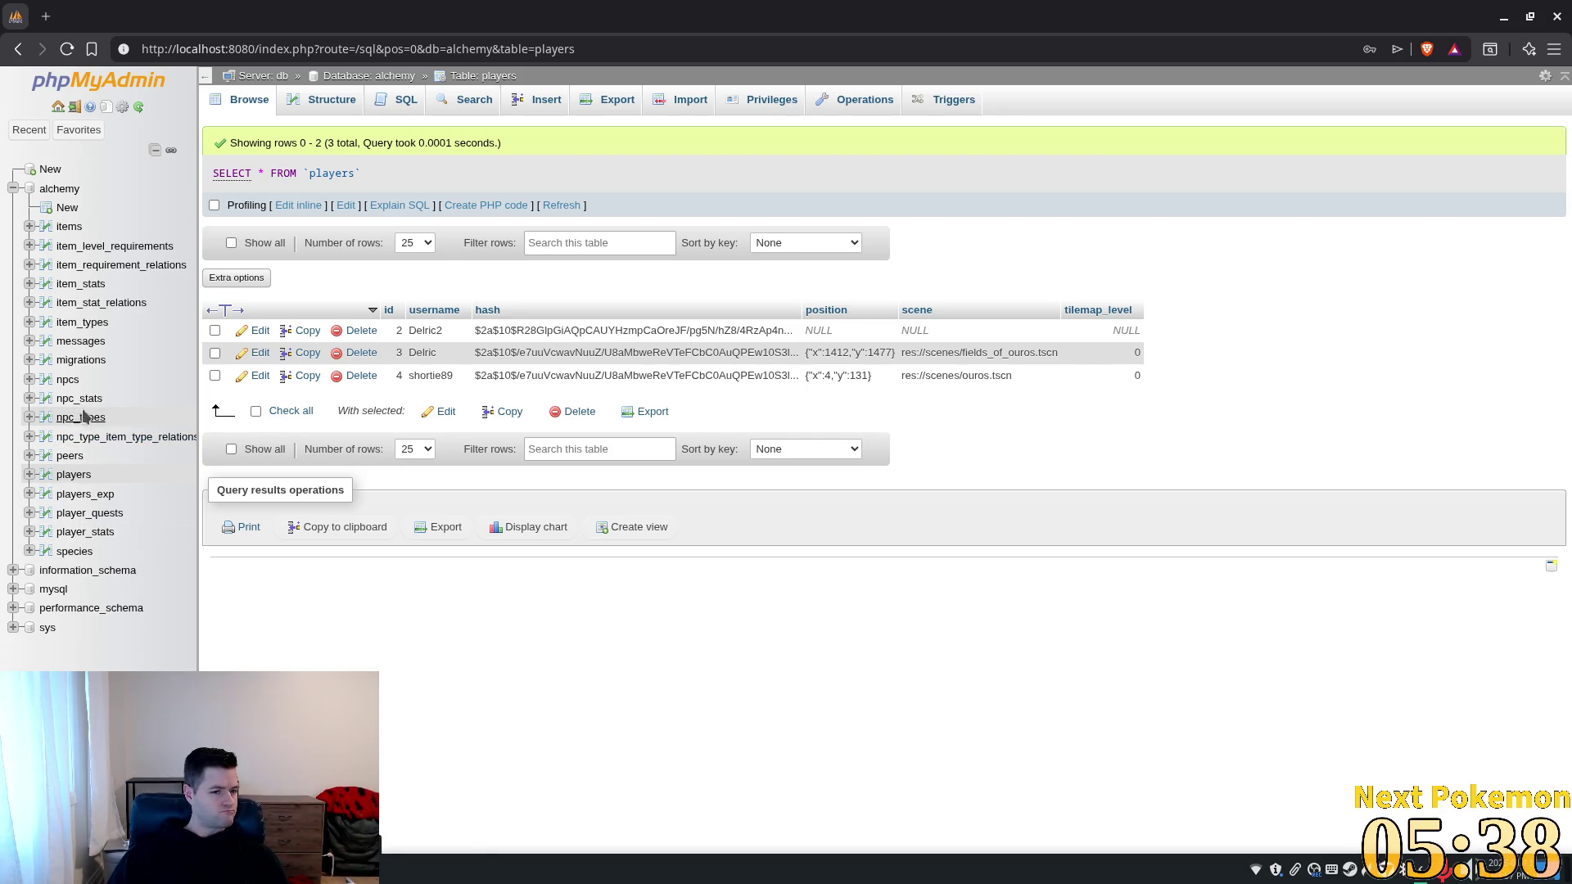
# Delete the only quest progress row from player_quests, then return to Godot.
pyautogui.click(97, 514)
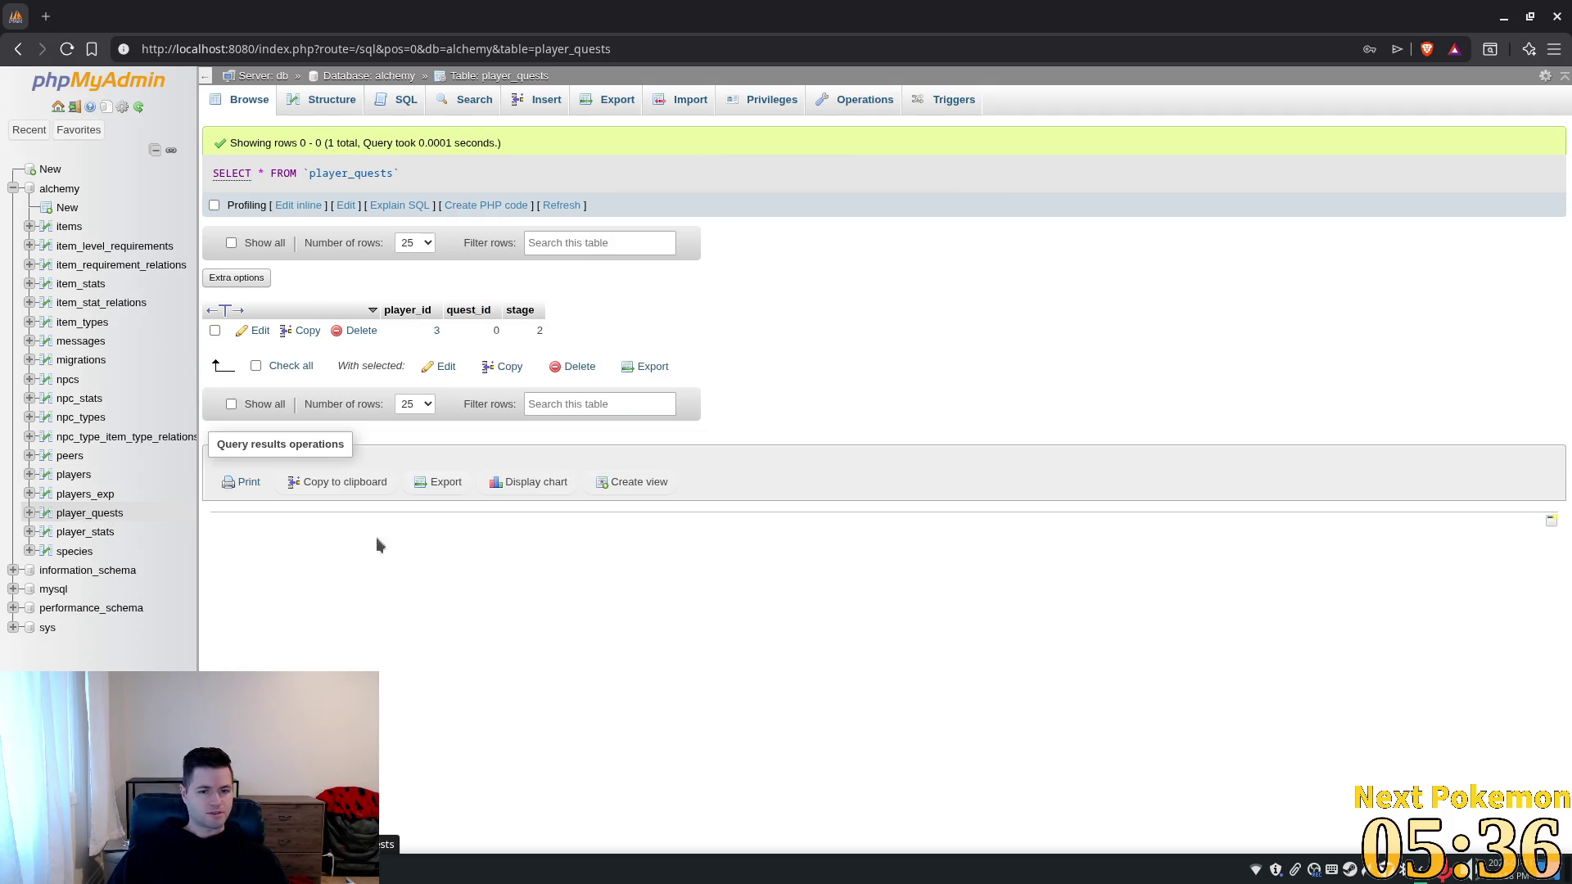
pyautogui.click(371, 329)
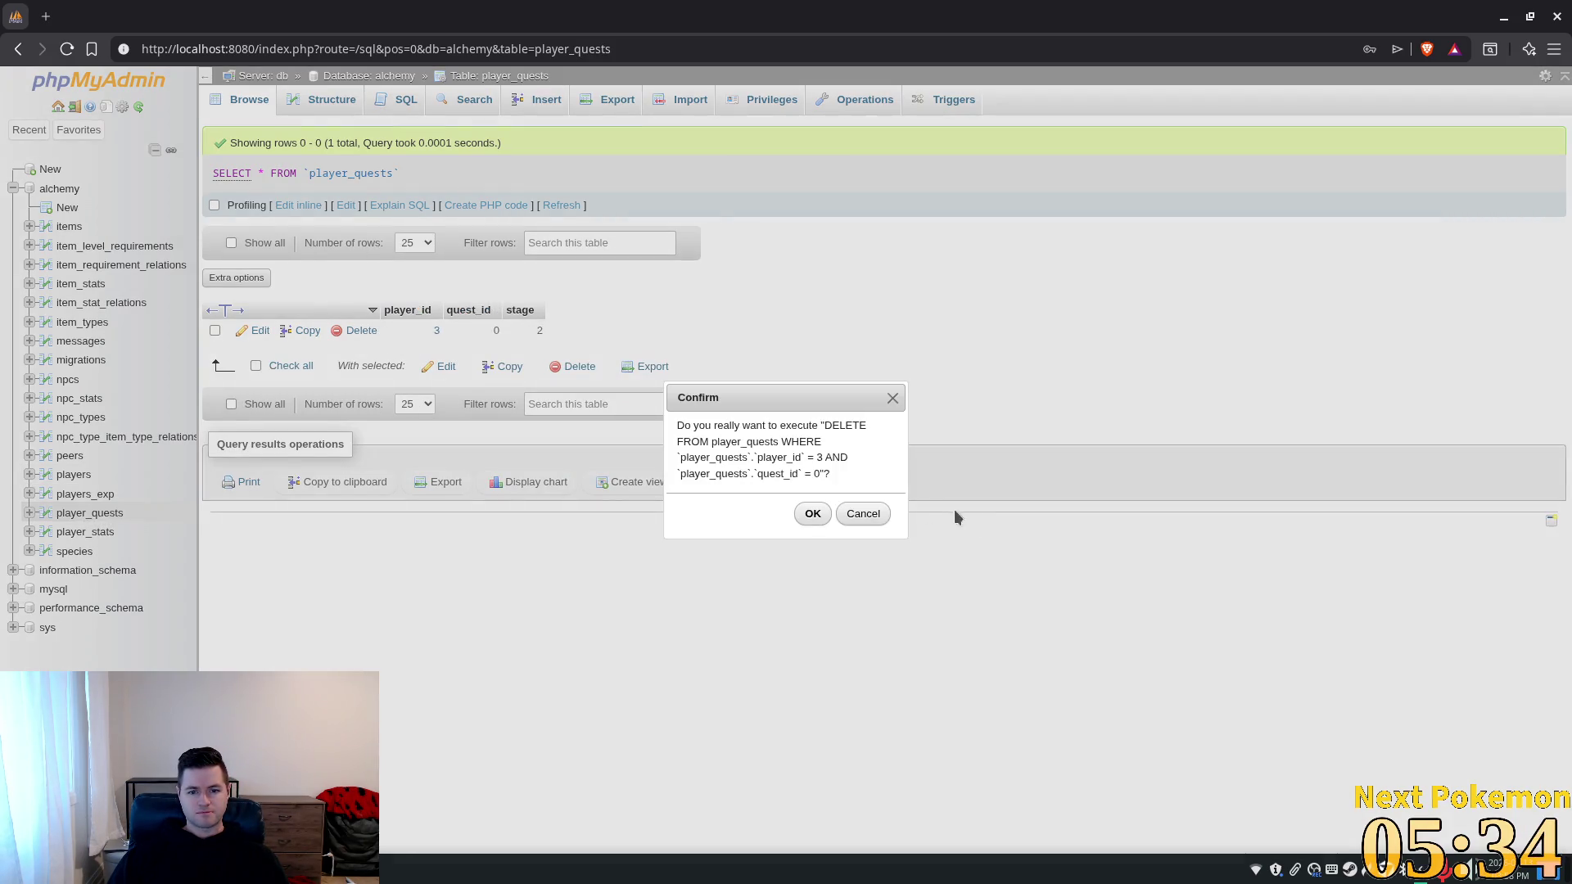
pyautogui.click(813, 513)
pyautogui.hotkey('alt', 'Tab')
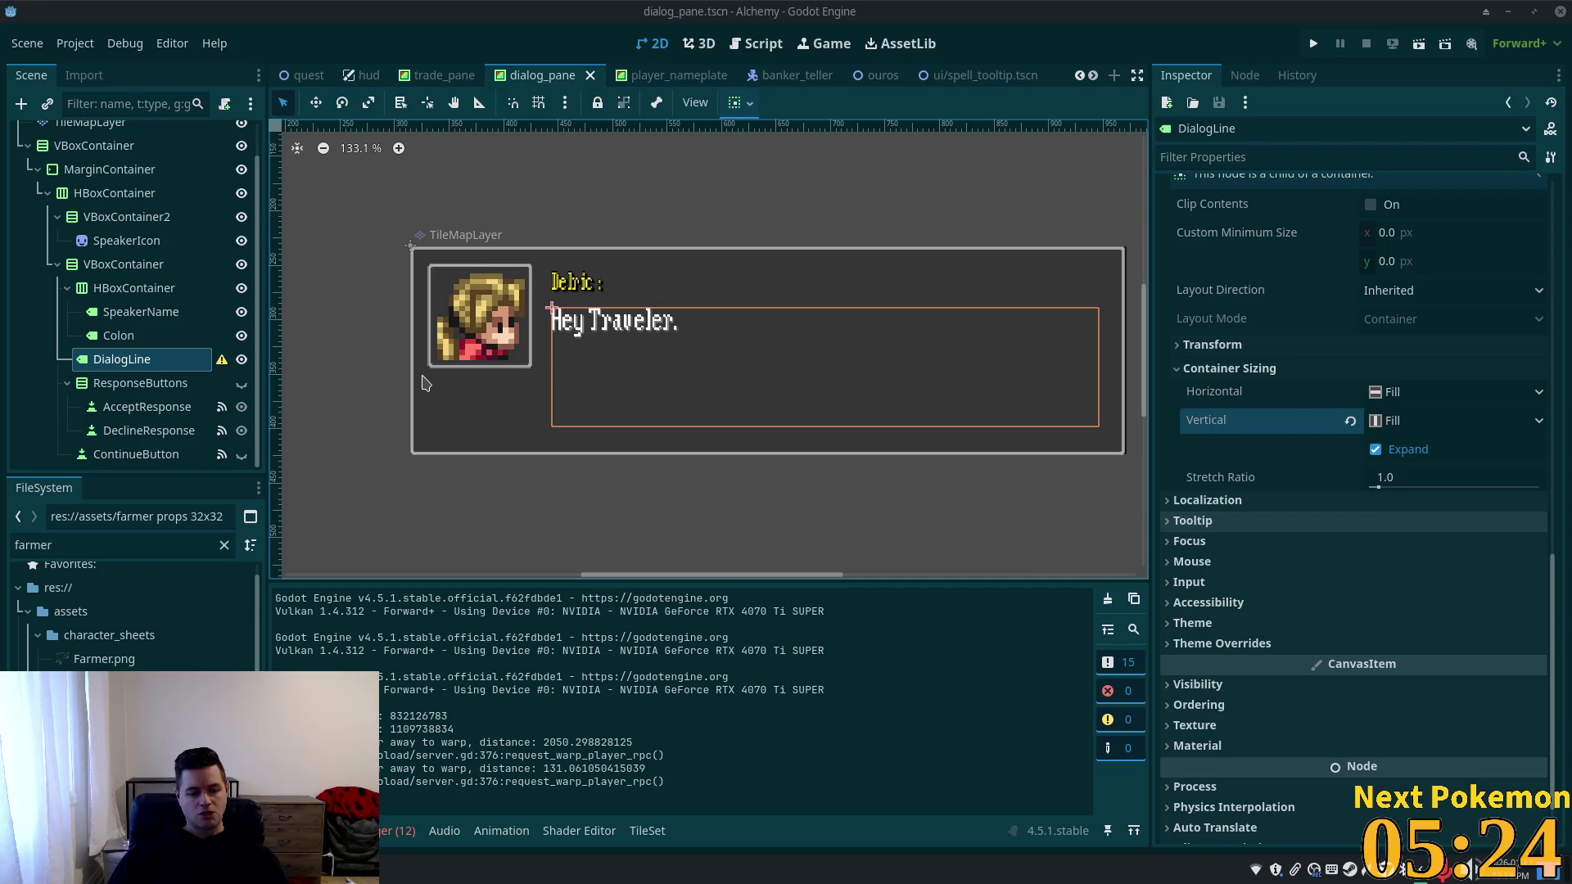
# Change TYPEWRITER_DELAY in dialog_pane.gd from 0.02 to 0.01 and rerun the project.
pyautogui.hotkey('alt', 'Tab')
pyautogui.click(632, 206)
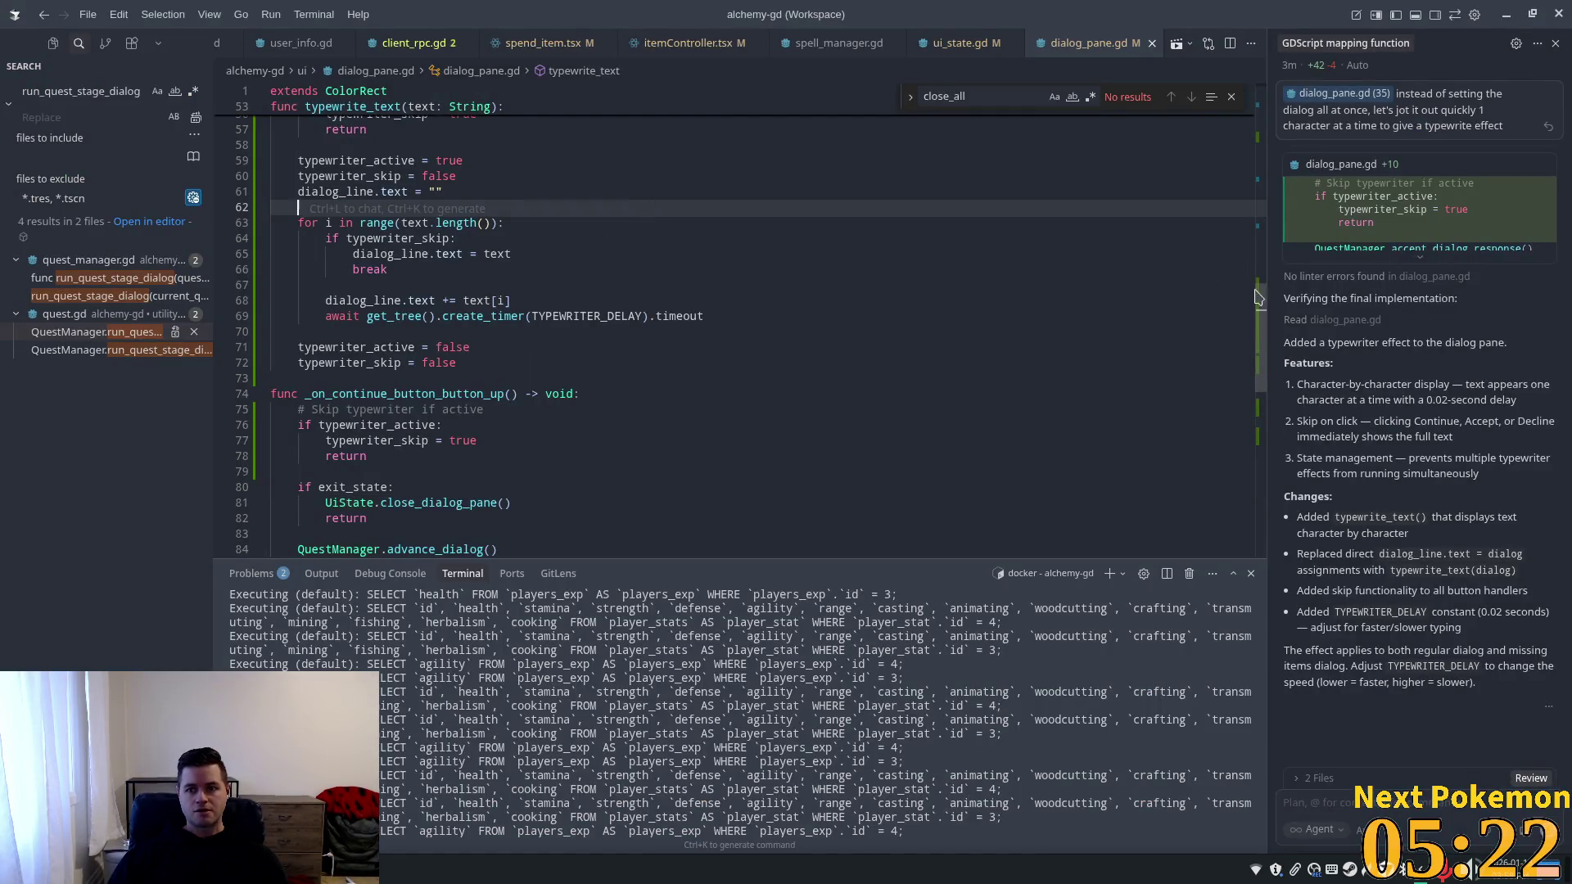
pyautogui.scroll(15, 712, 348)
pyautogui.click(521, 339)
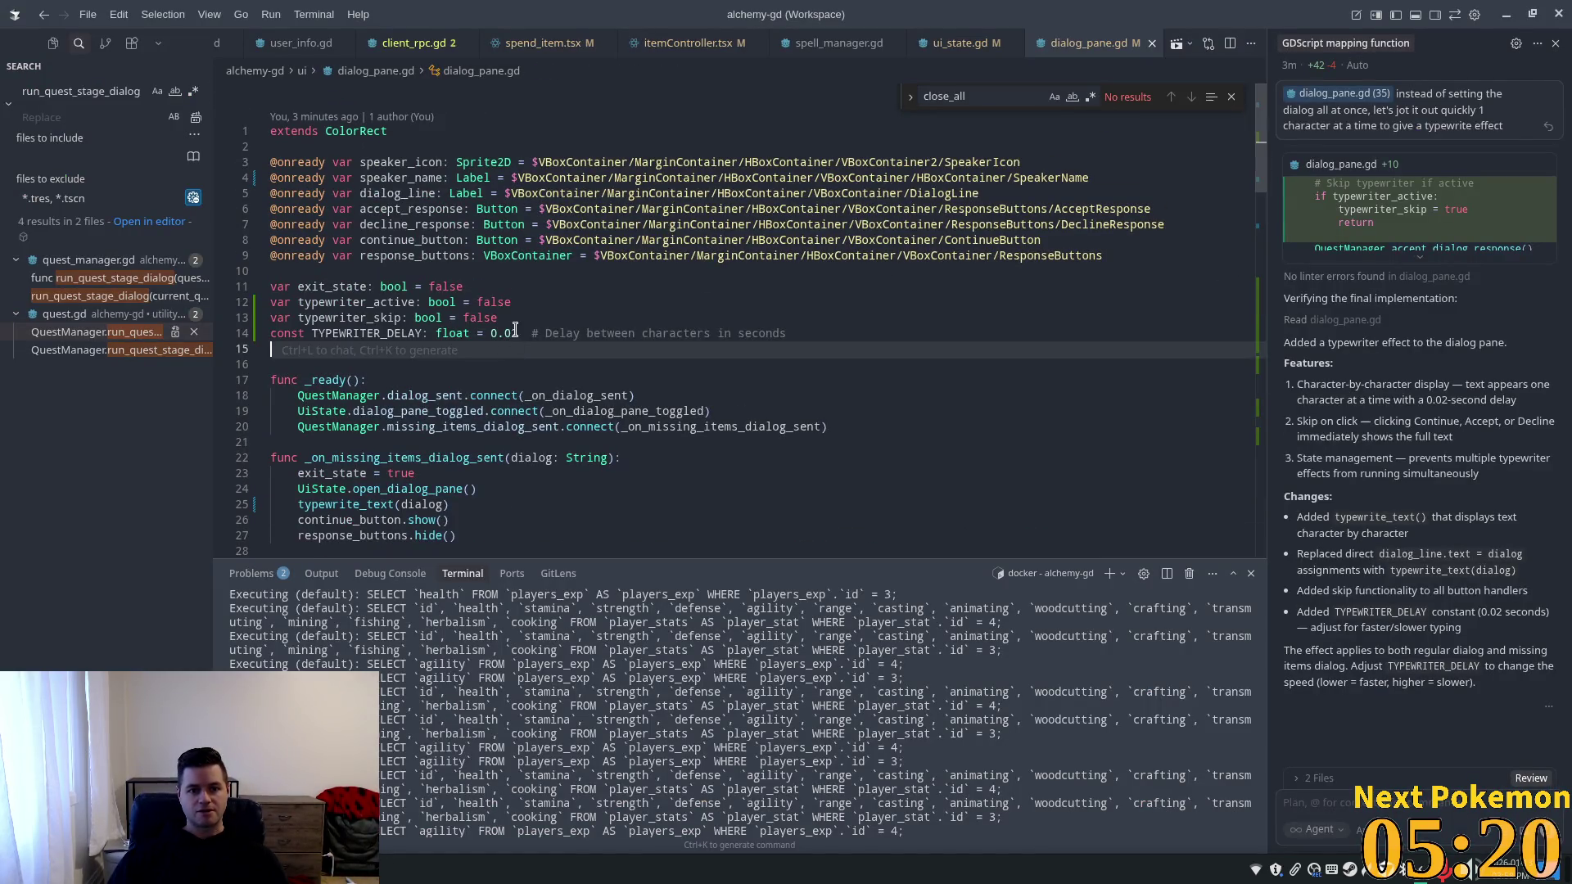
pyautogui.press('BackSpace')
pyautogui.write('1')
pyautogui.click(649, 270)
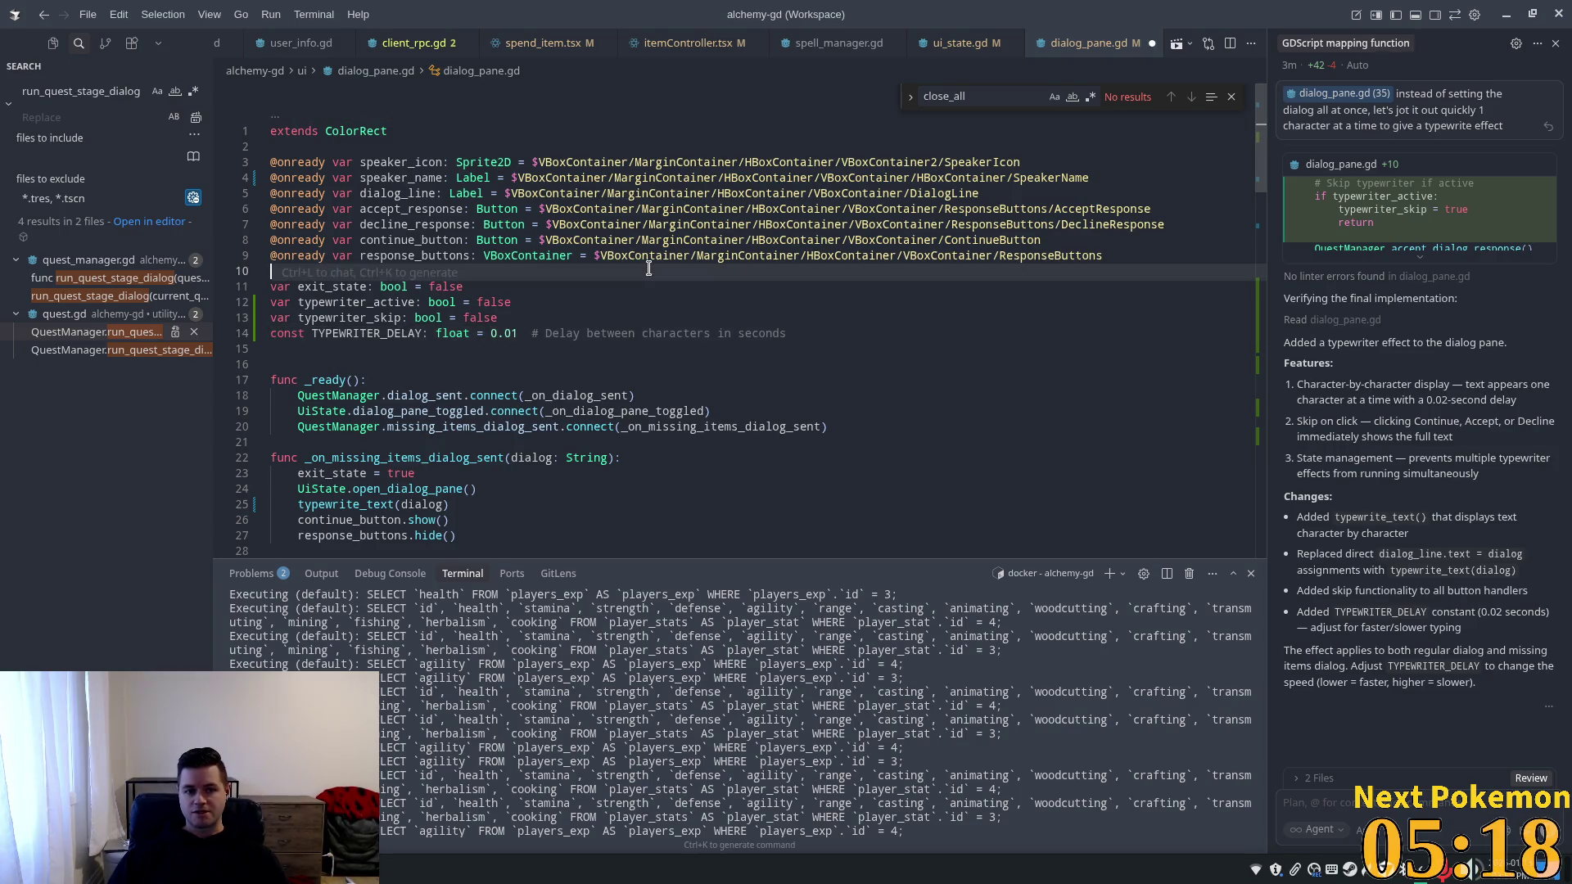
pyautogui.hotkey('alt', 'Tab')
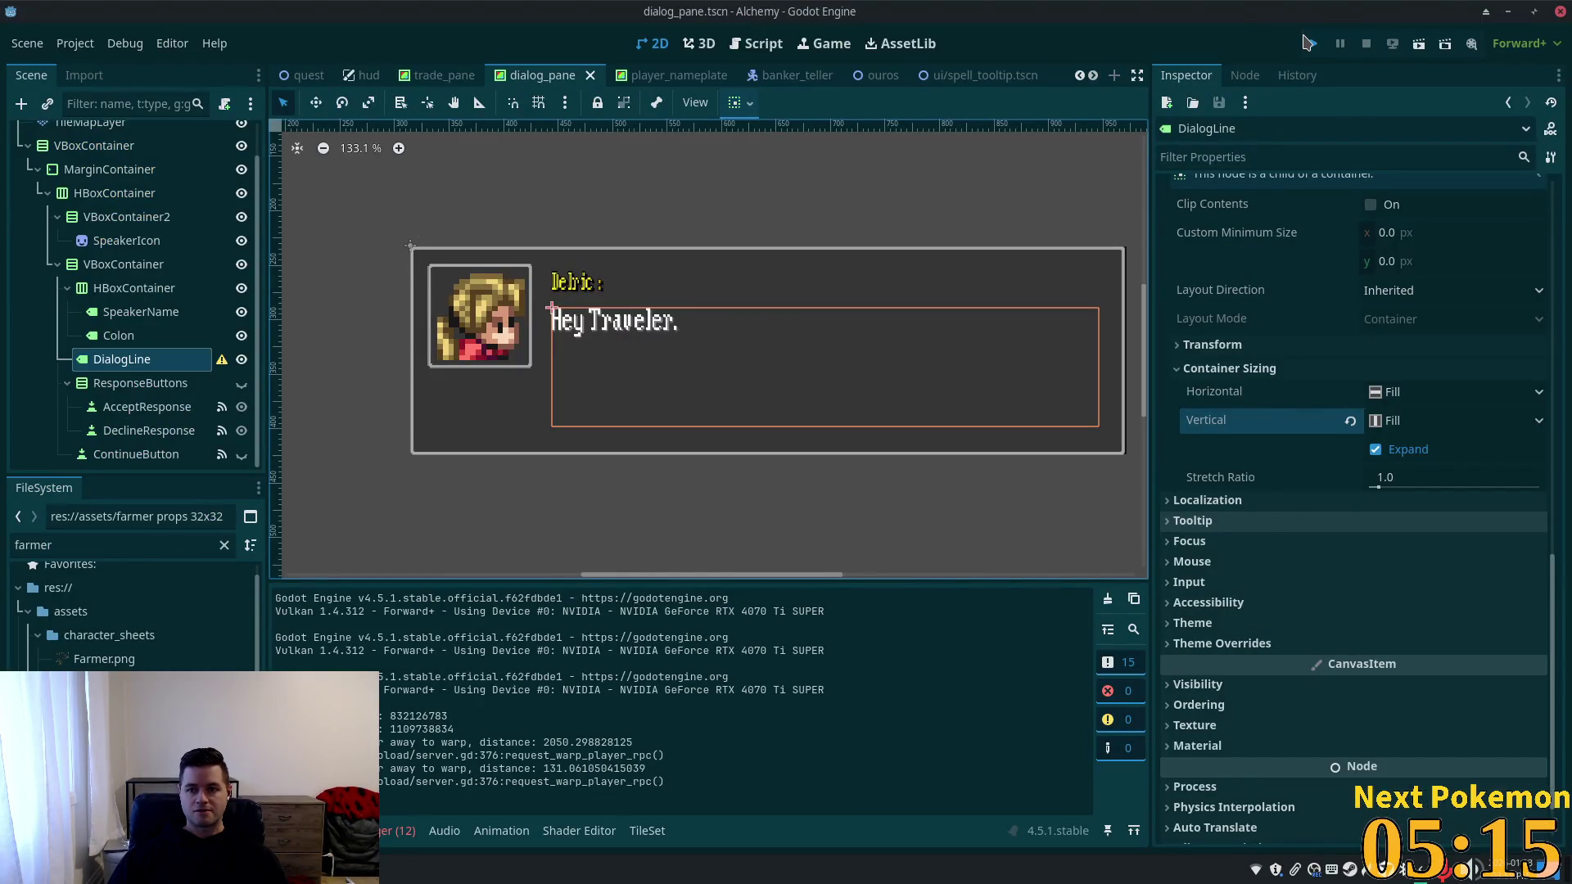
pyautogui.click(1307, 41)
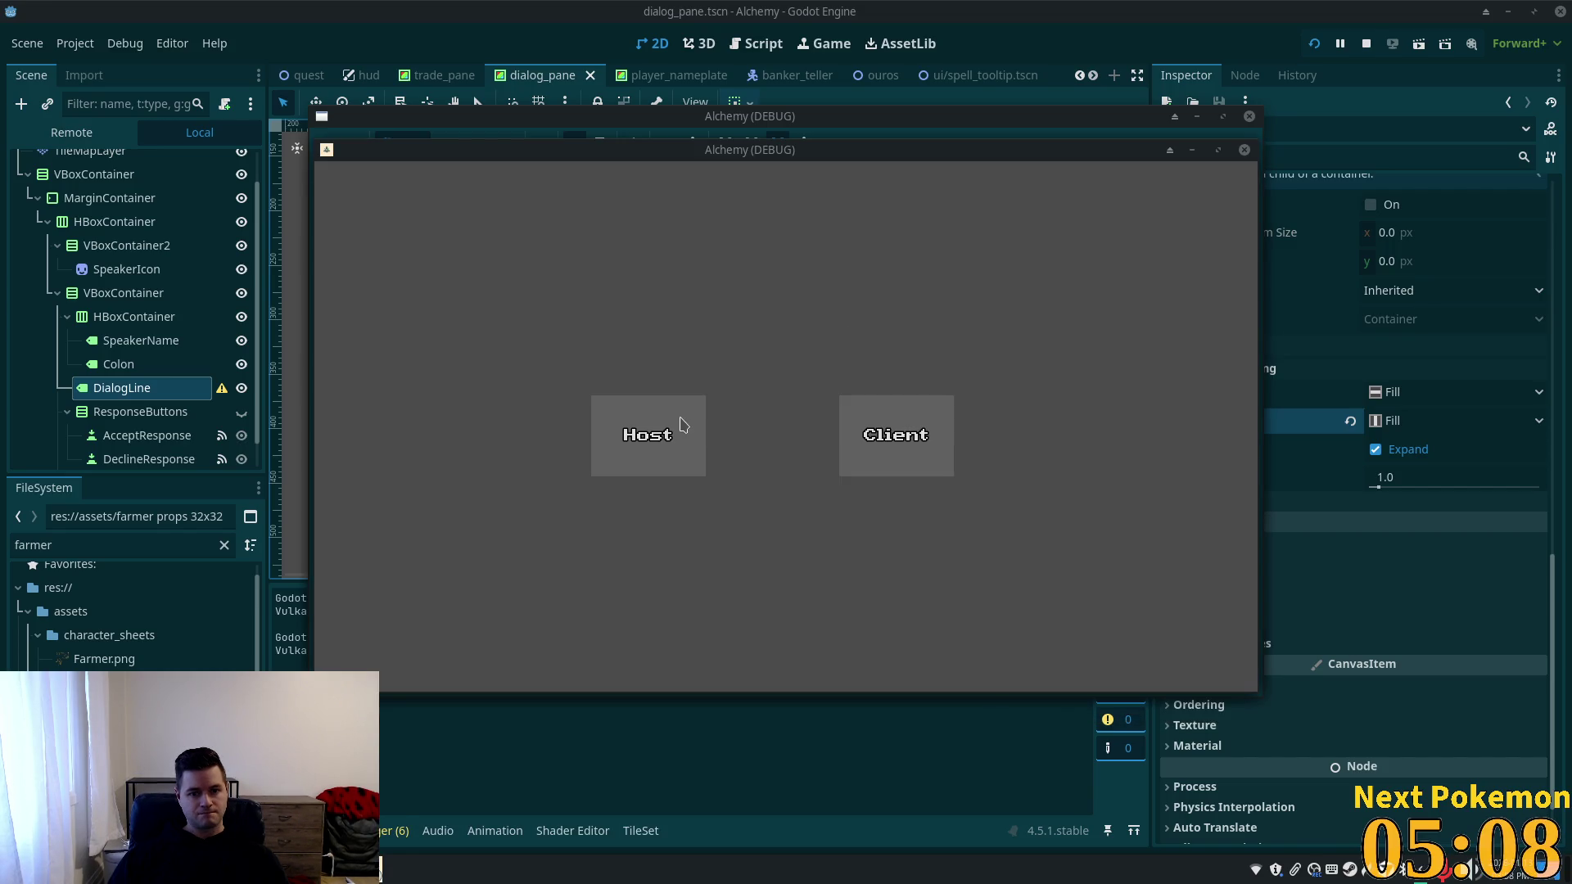
# Start the game as host, log in, and talk to the Camper, ending without accepting.
pyautogui.click(682, 421)
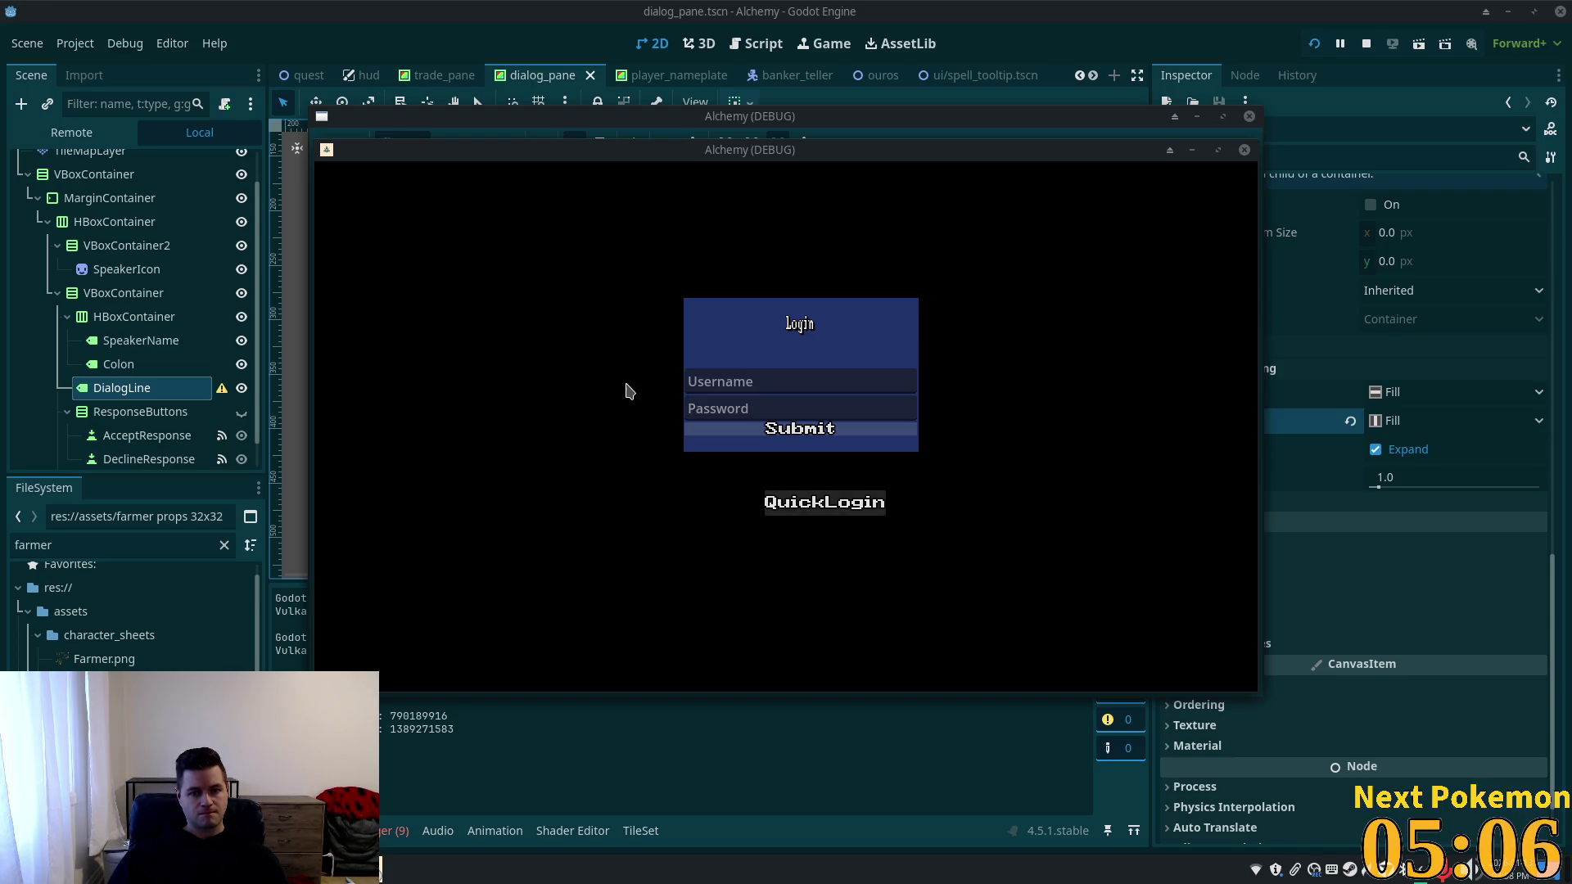
pyautogui.click(869, 503)
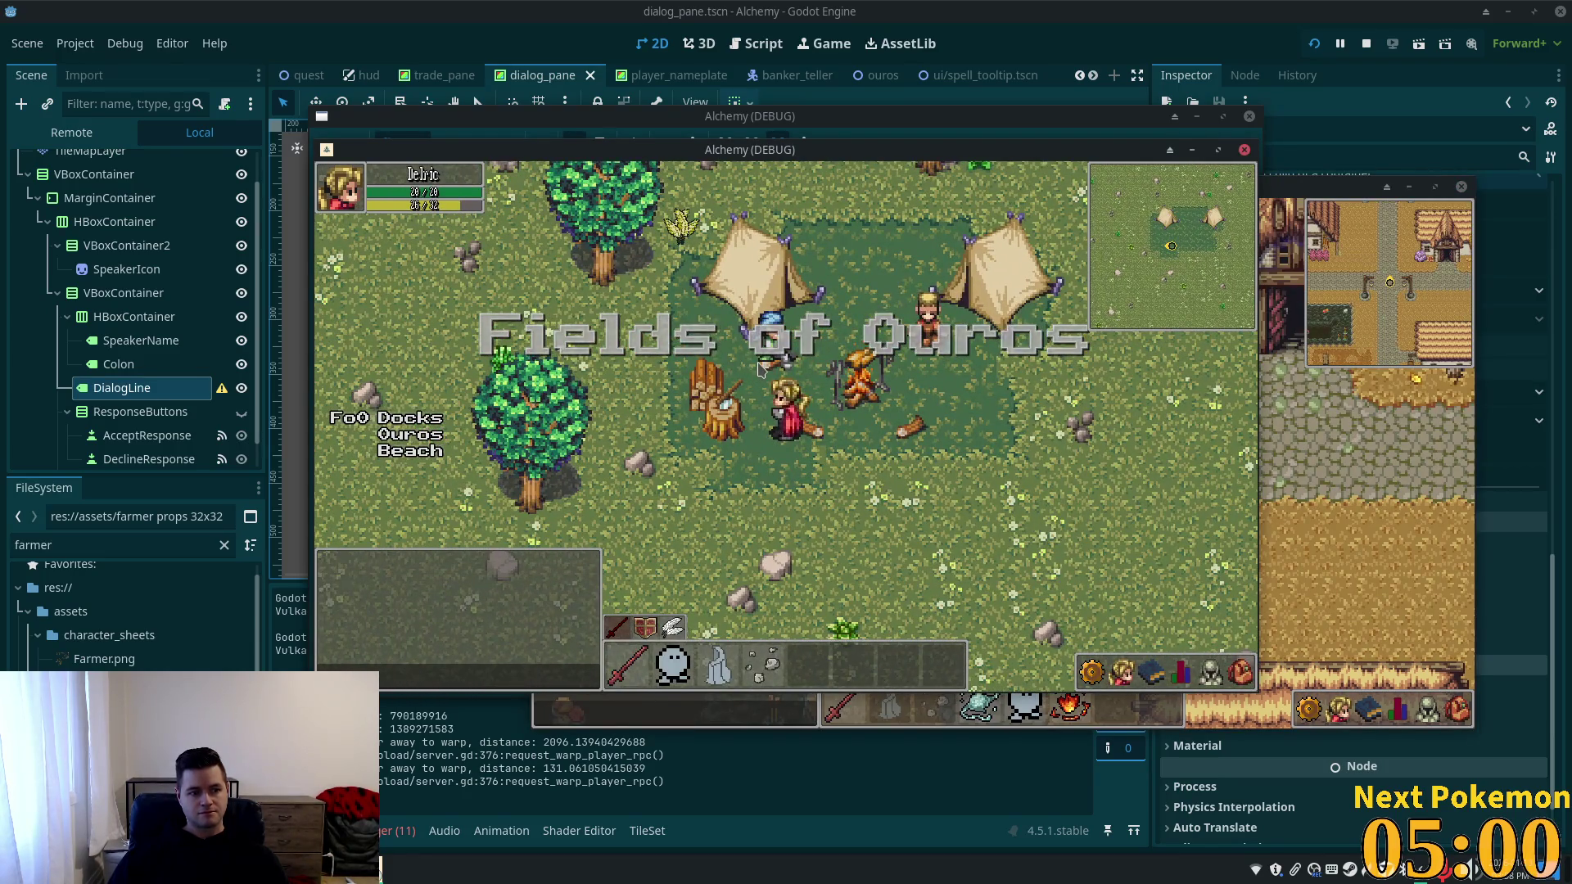
pyautogui.click(778, 354)
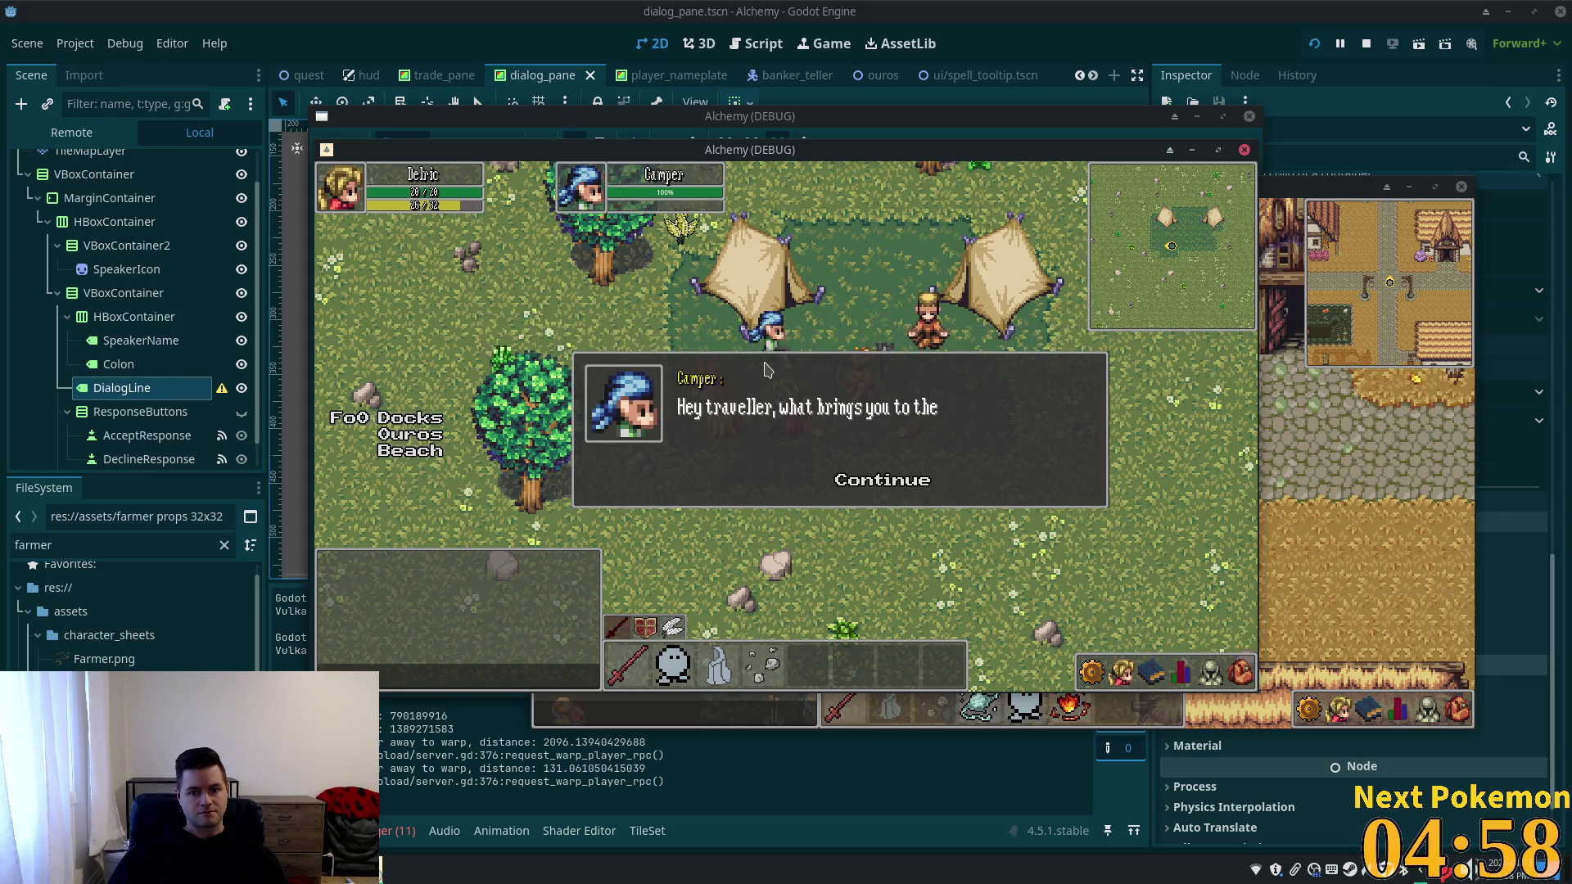
pyautogui.click(860, 485)
pyautogui.click(859, 484)
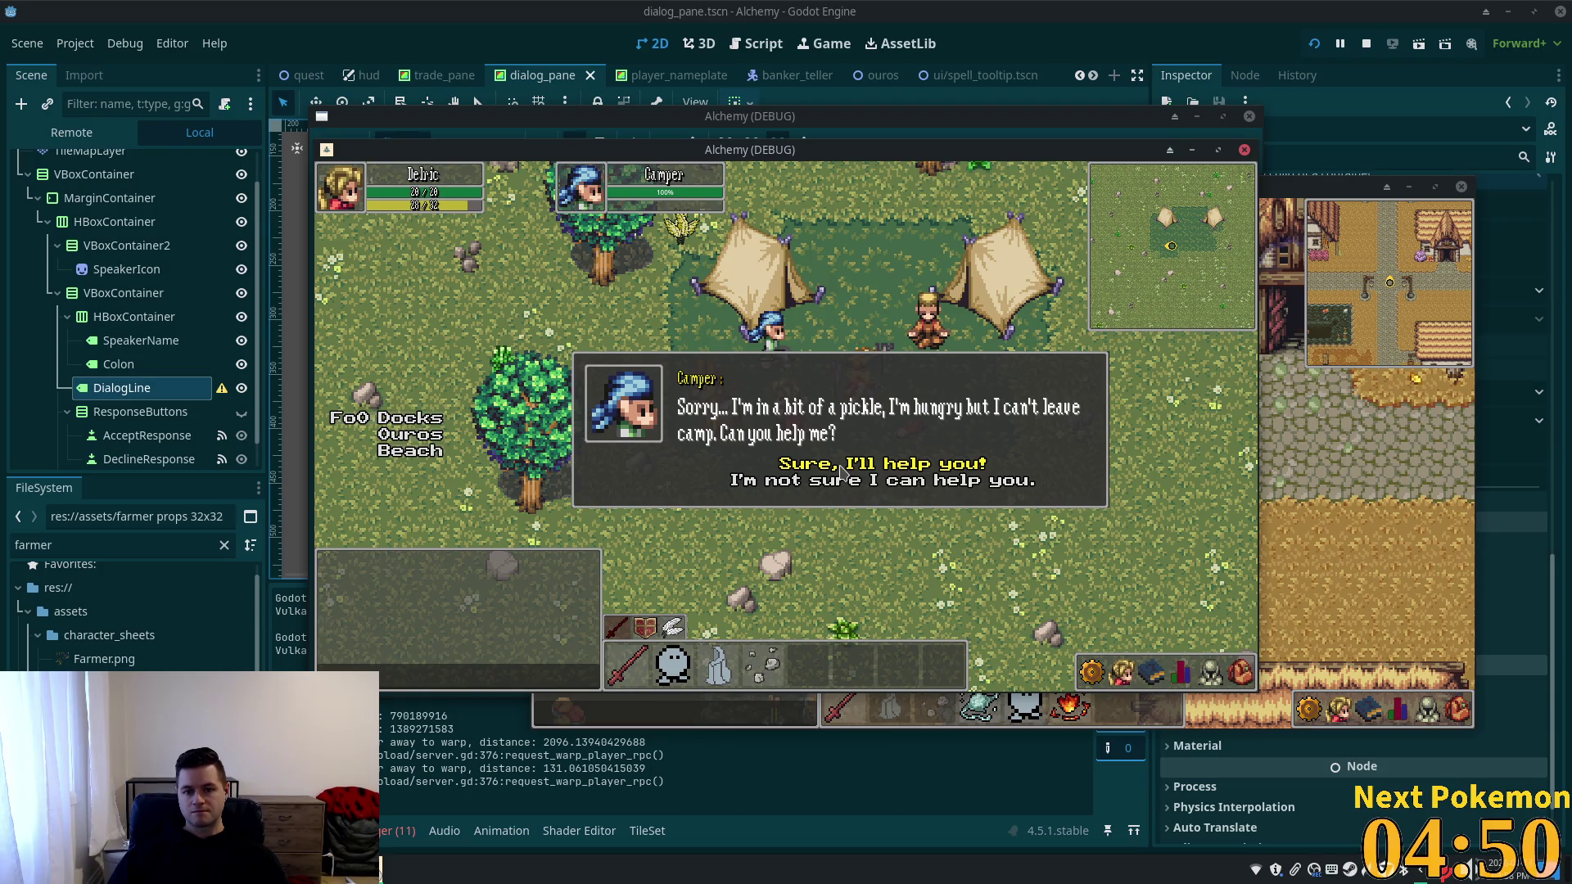
pyautogui.click(838, 492)
# Talk to the Camper again, choose 'Sure, I'll help you!', and finish the dialog.
pyautogui.click(786, 365)
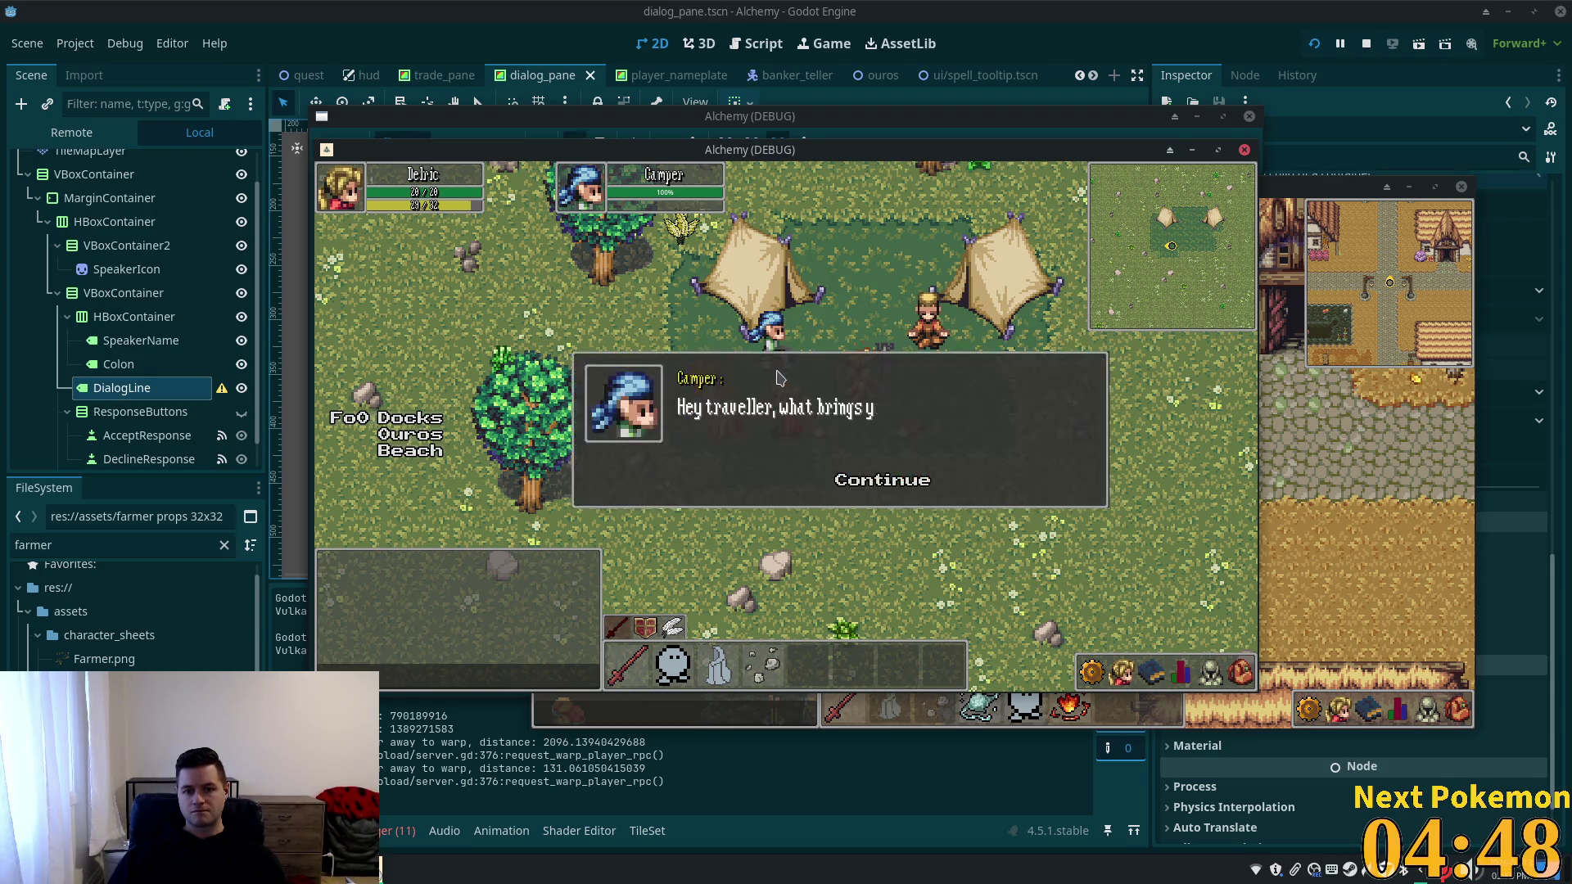
pyautogui.click(891, 487)
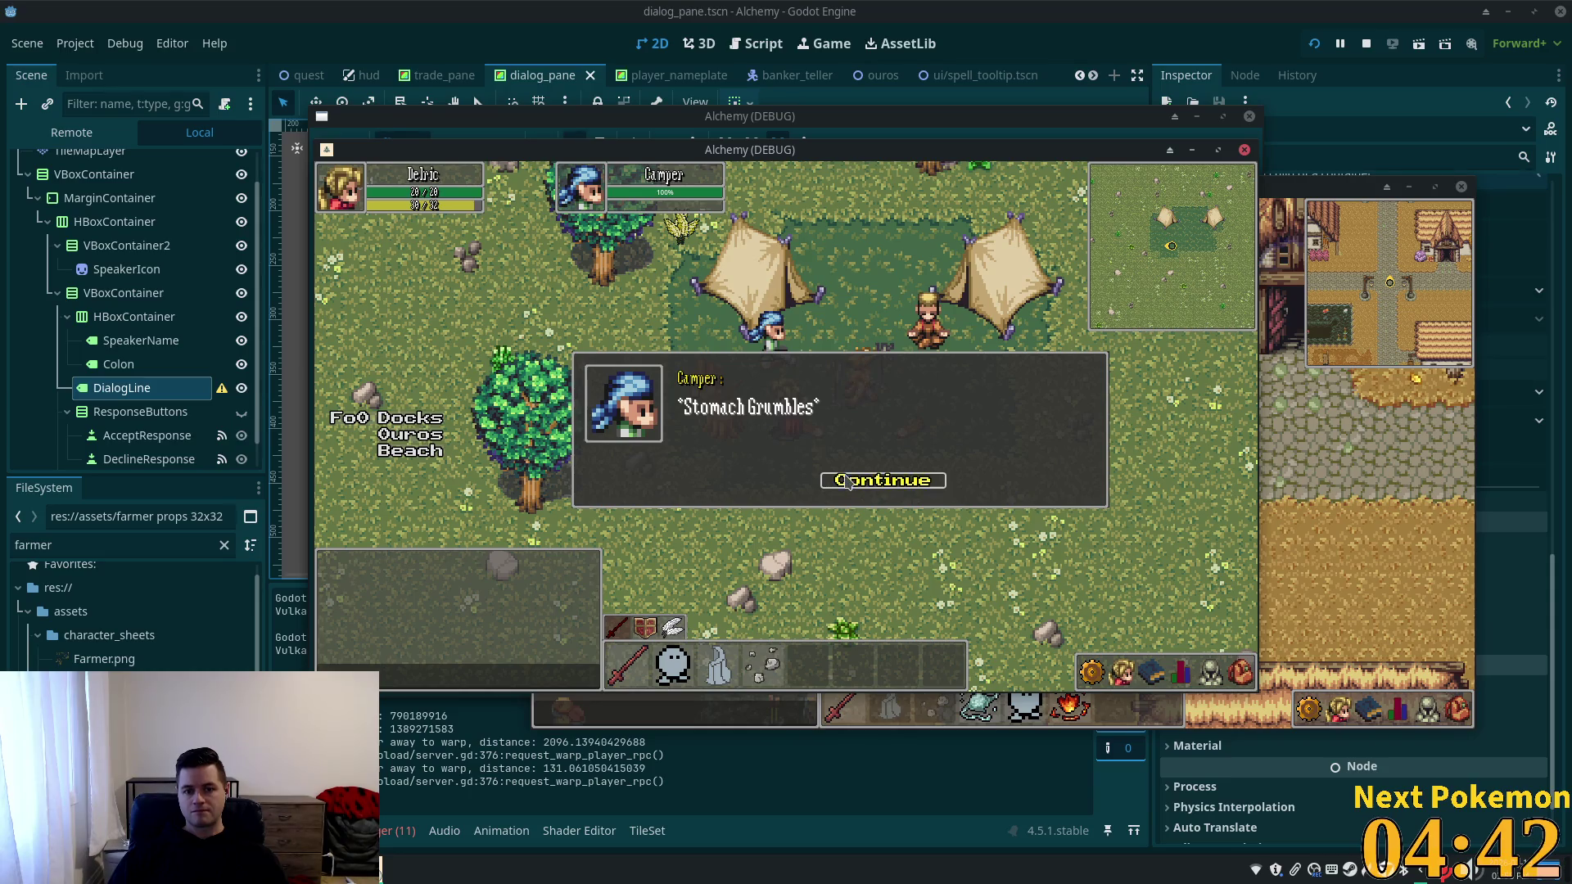
pyautogui.click(852, 483)
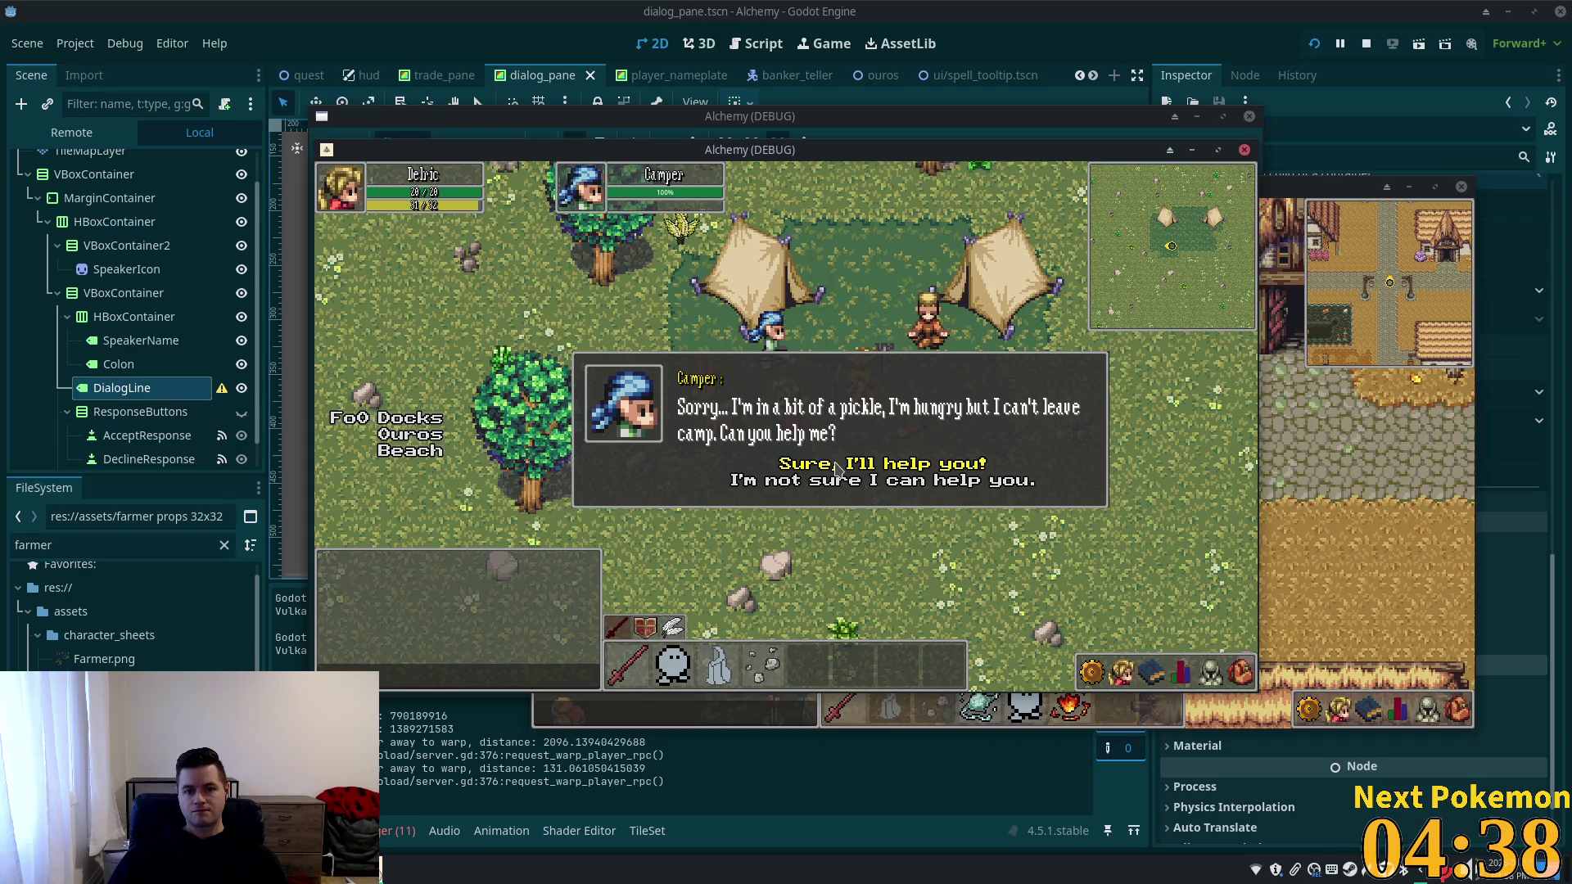
pyautogui.click(837, 465)
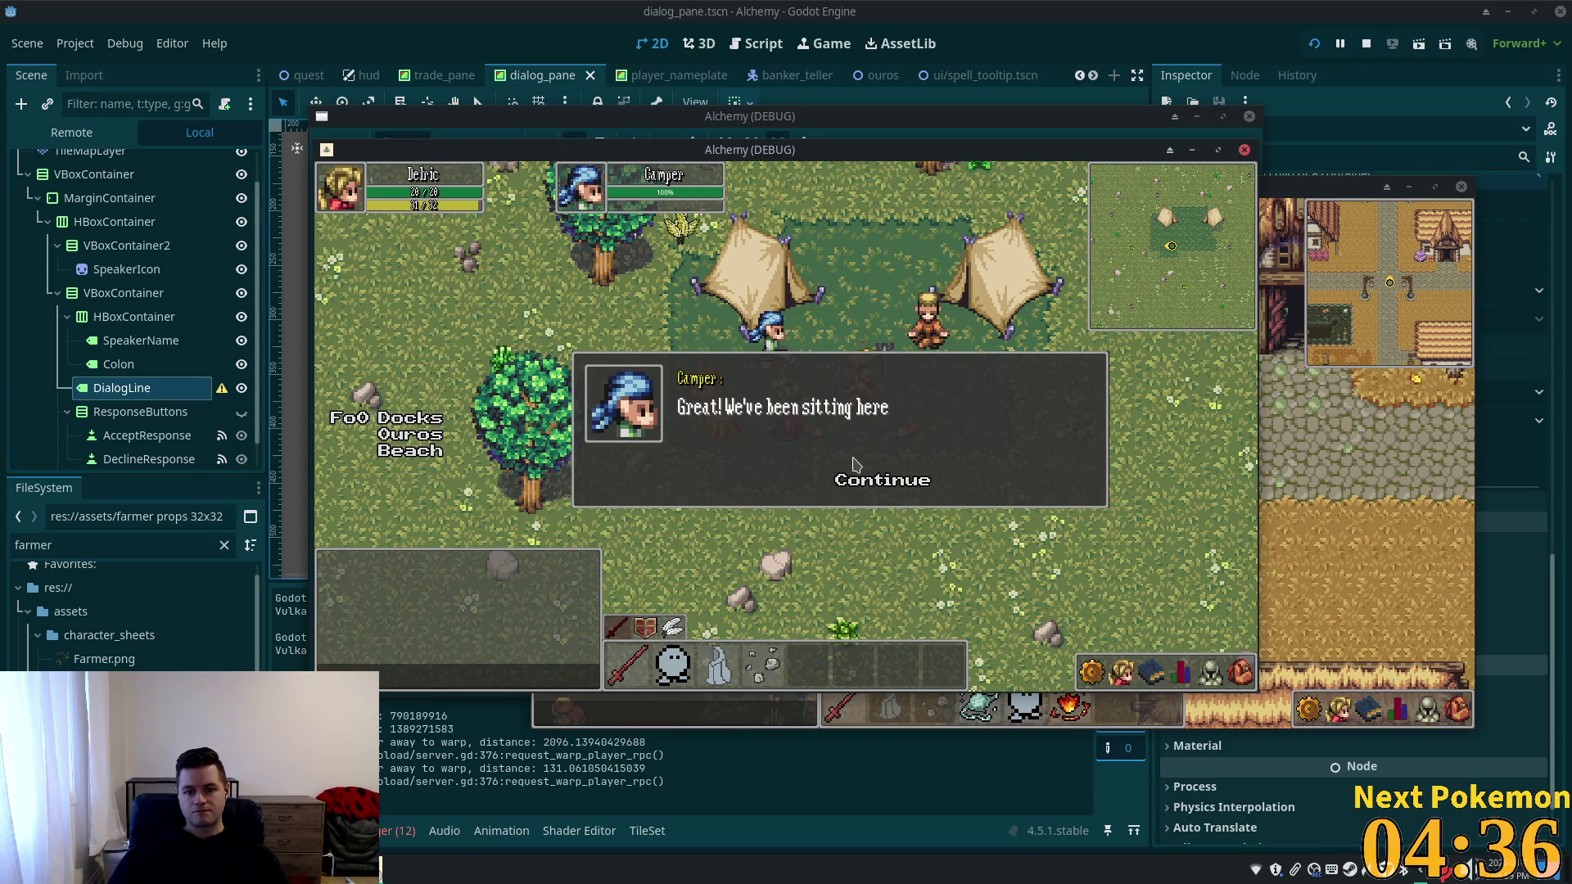
pyautogui.click(860, 485)
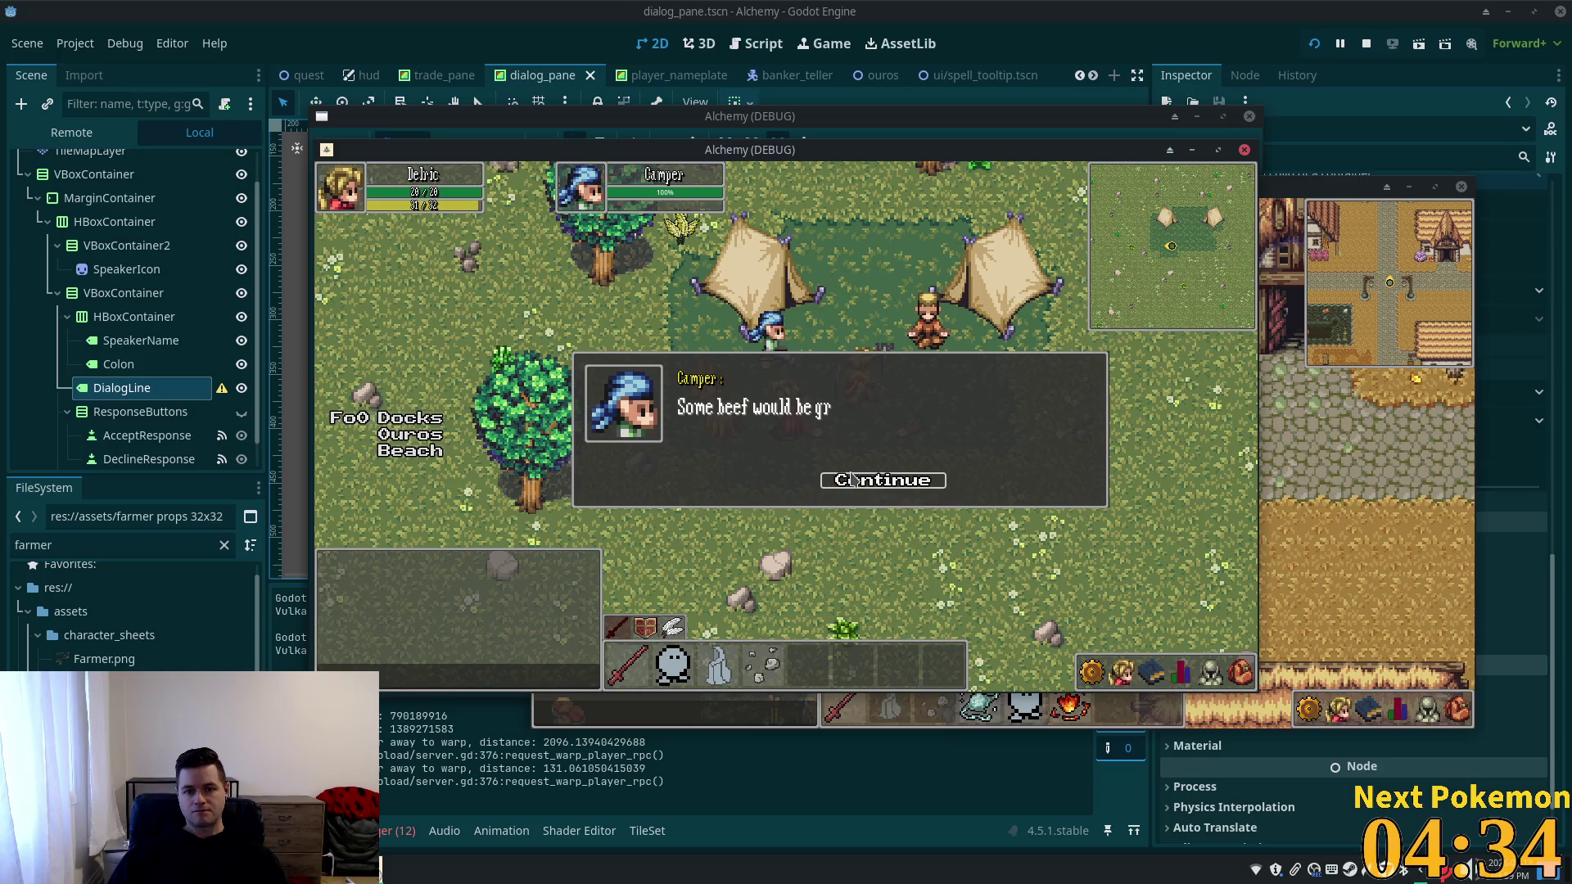
pyautogui.click(856, 483)
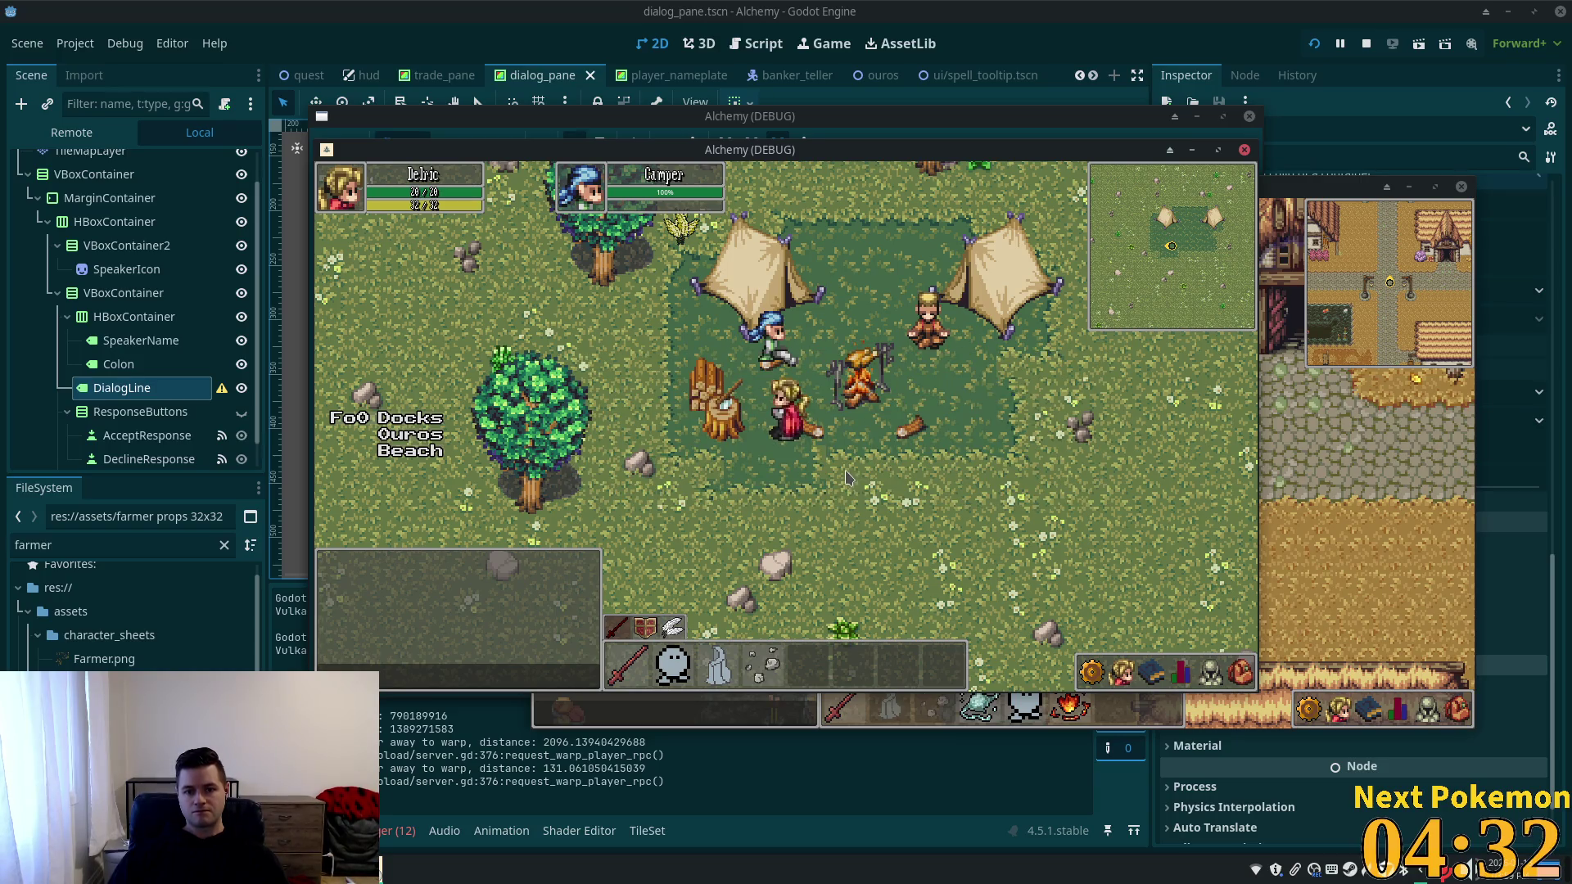
pyautogui.press('Down')
pyautogui.press('Left')
# Walk the player right and up to the Camper's camp, just below the campfire.
pyautogui.press('Right')
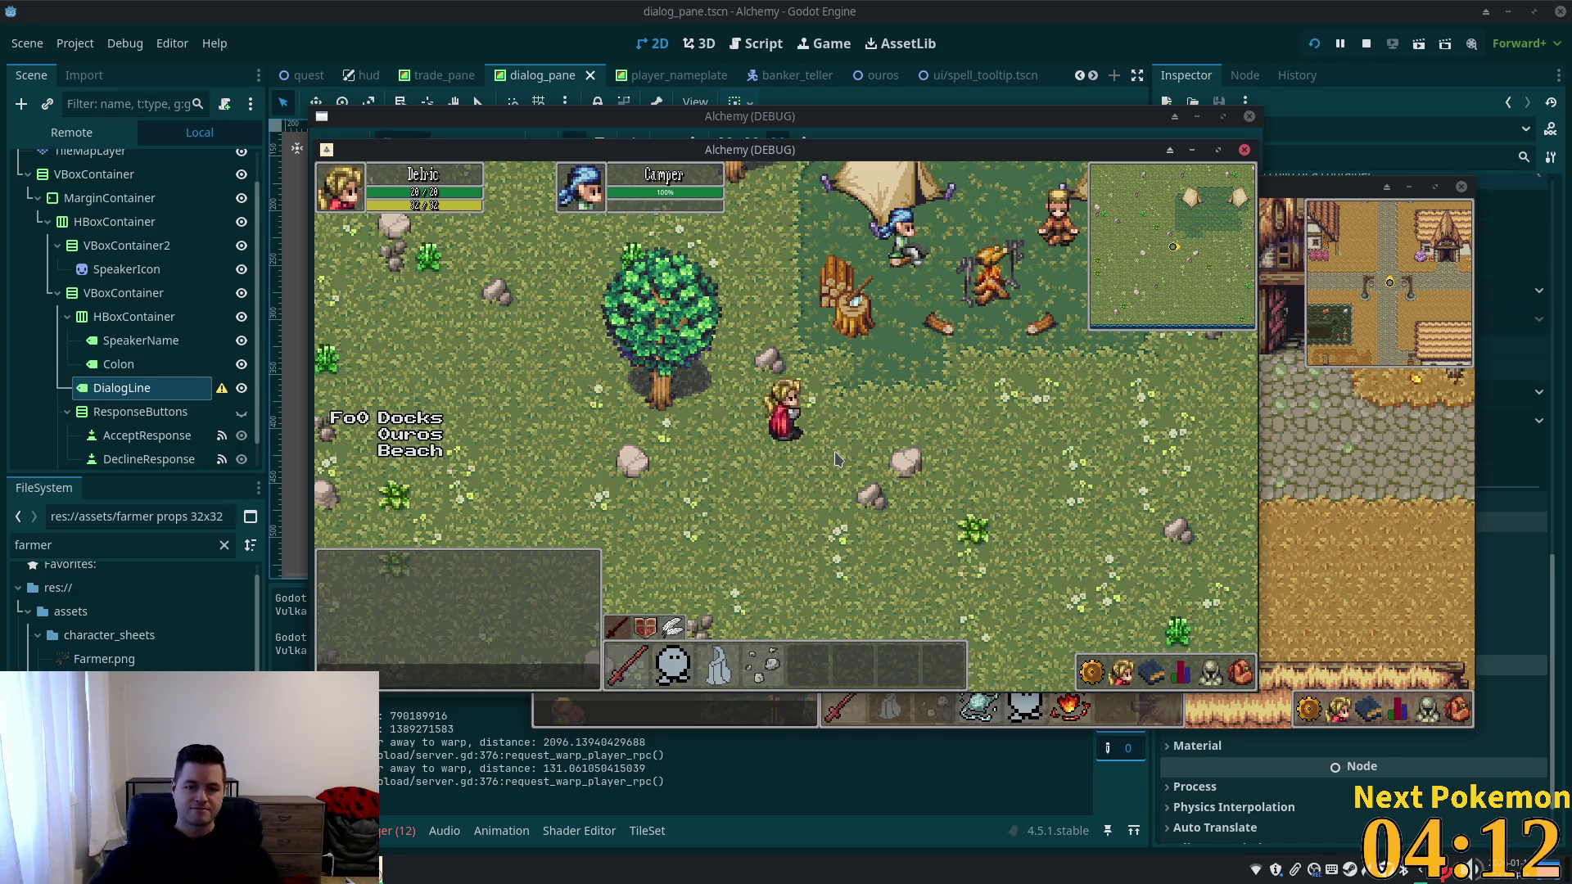
pyautogui.press('d')
pyautogui.press('w')
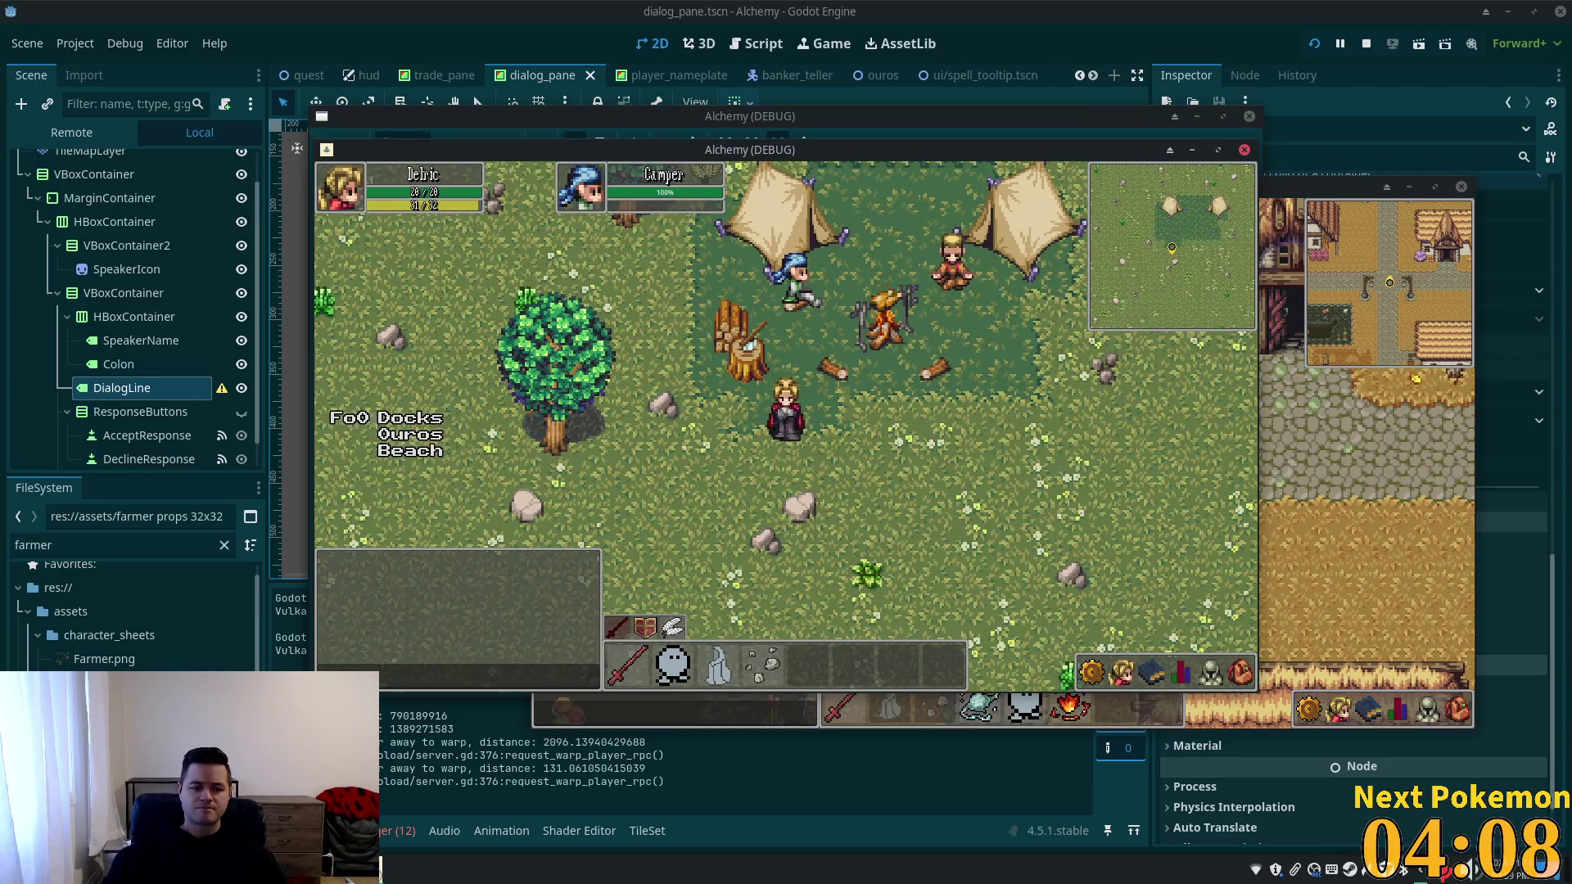
# Refresh player_quests and delete the row for player 3, quest 0, stage 2.
pyautogui.click(409, 856)
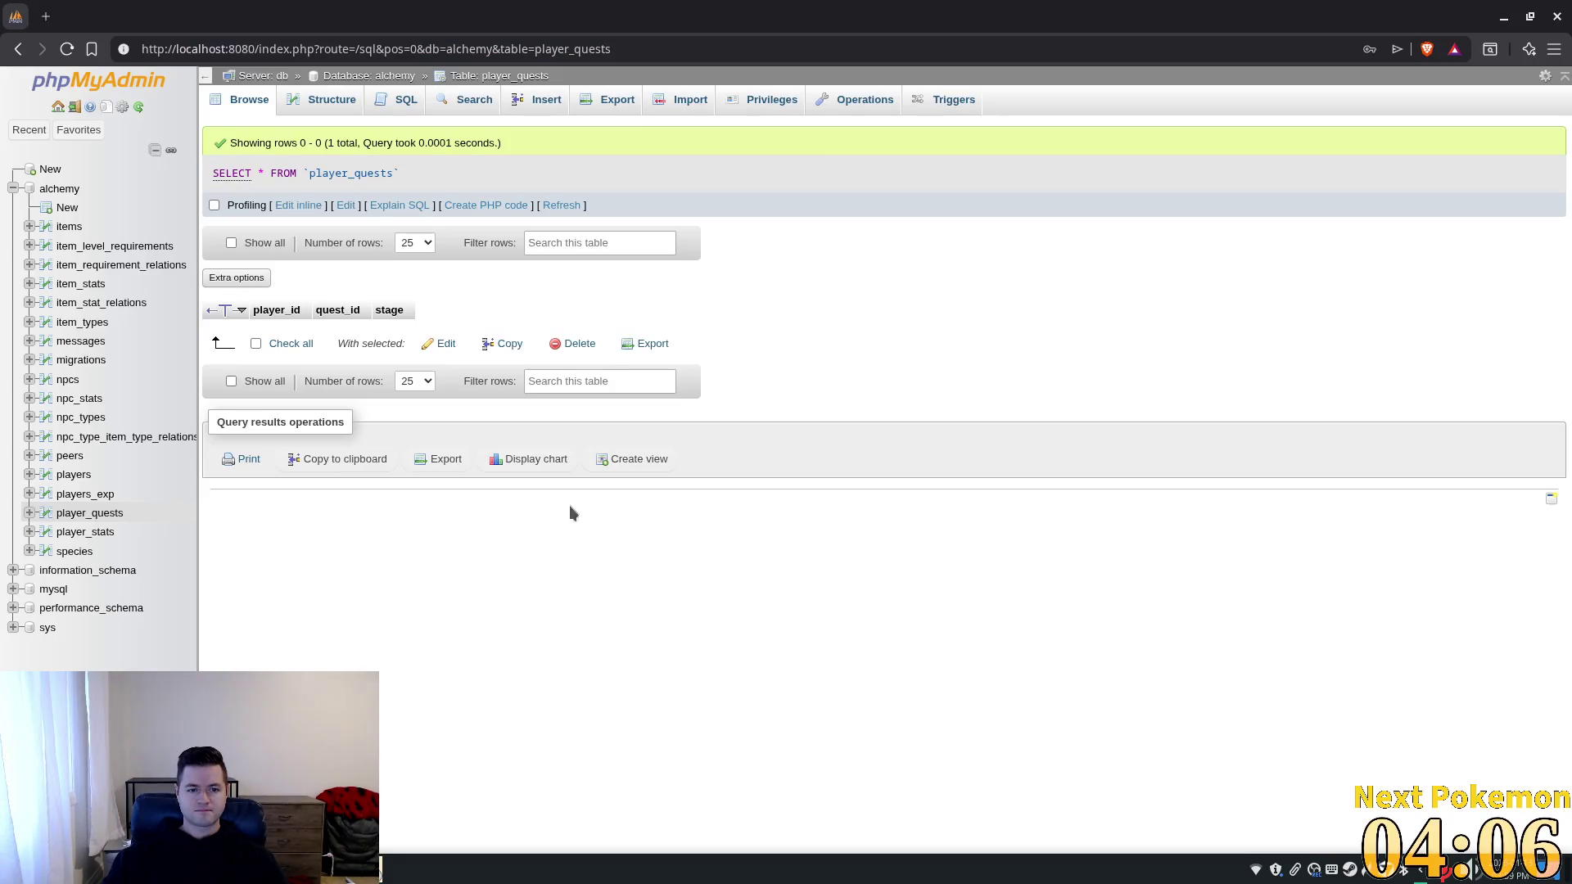
pyautogui.click(565, 205)
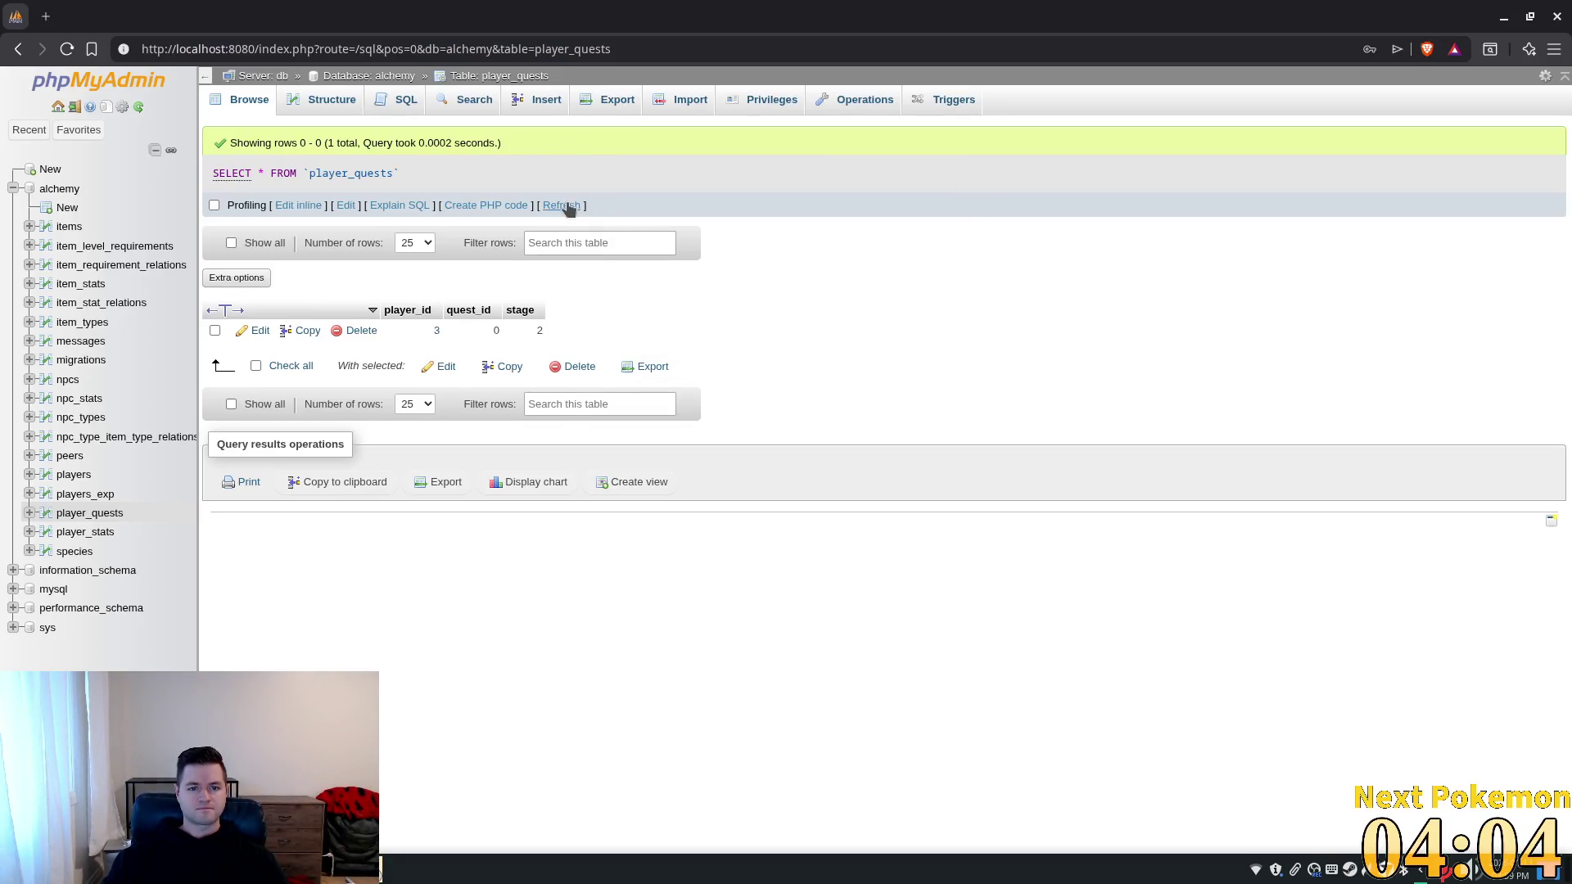
pyautogui.click(364, 331)
pyautogui.click(807, 514)
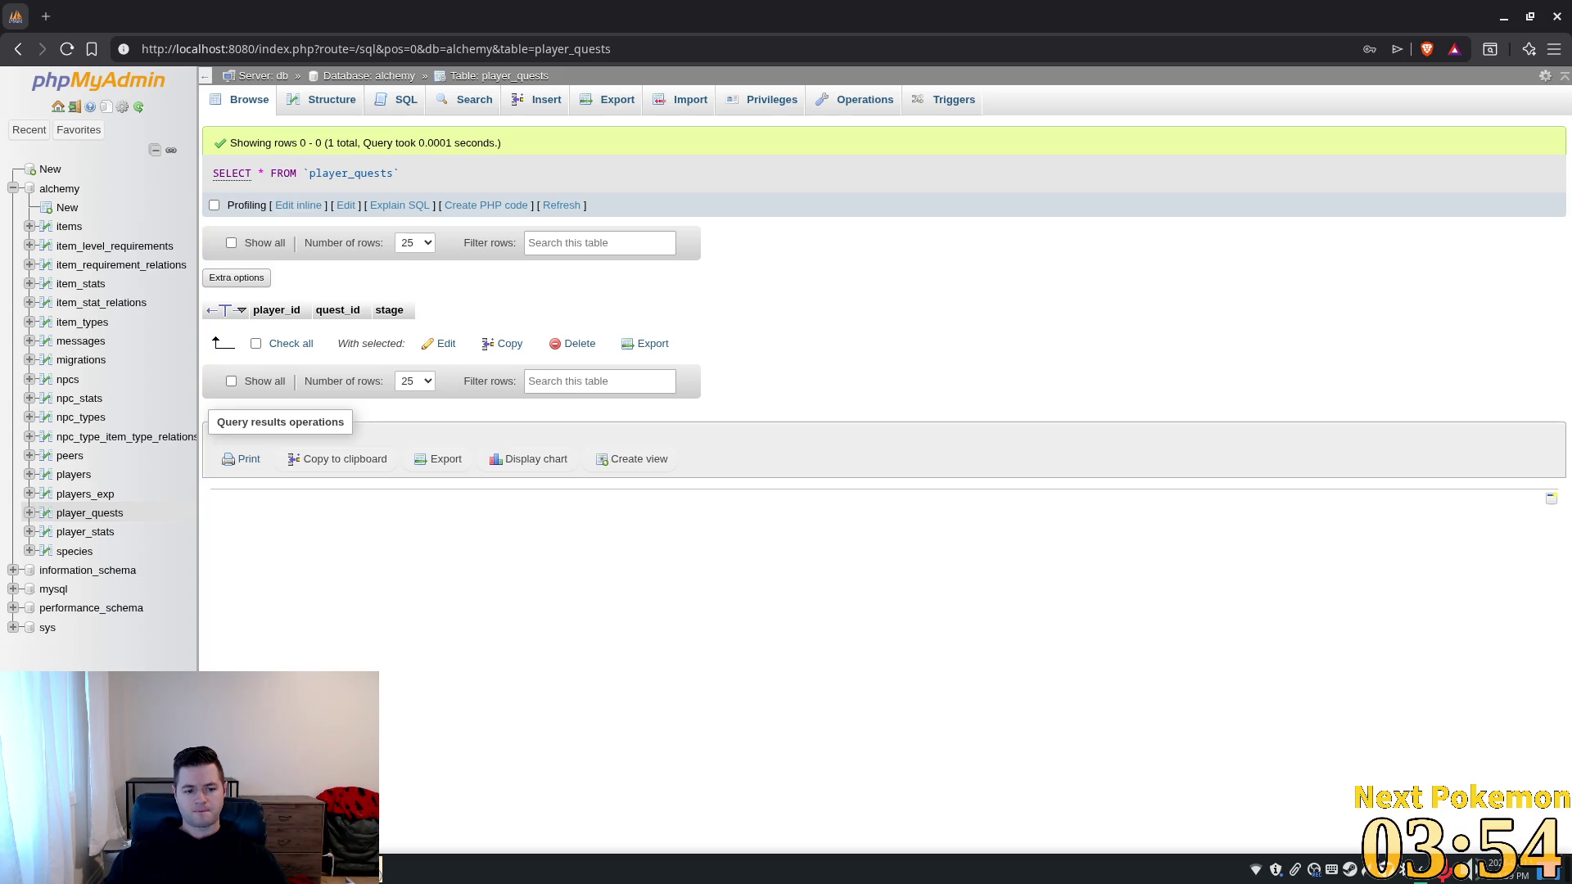
# Add '- Cleaned up quest dialog UI' under Highlights in alchemy-todo and save it.
pyautogui.hotkey('alt', 'Tab')
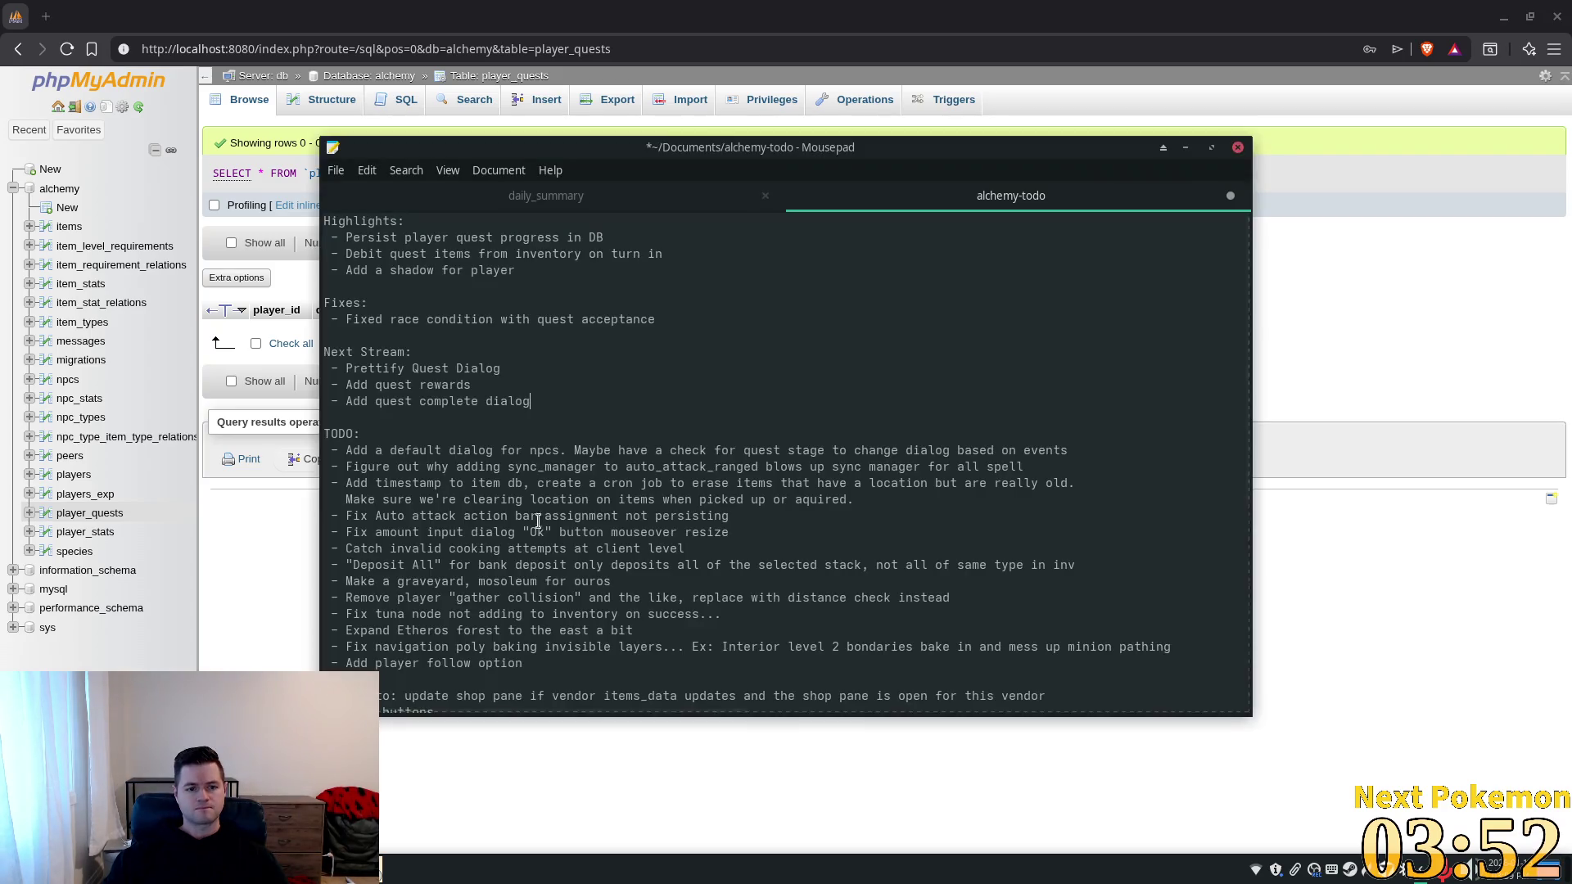
pyautogui.press('Return')
pyautogui.write('- ')
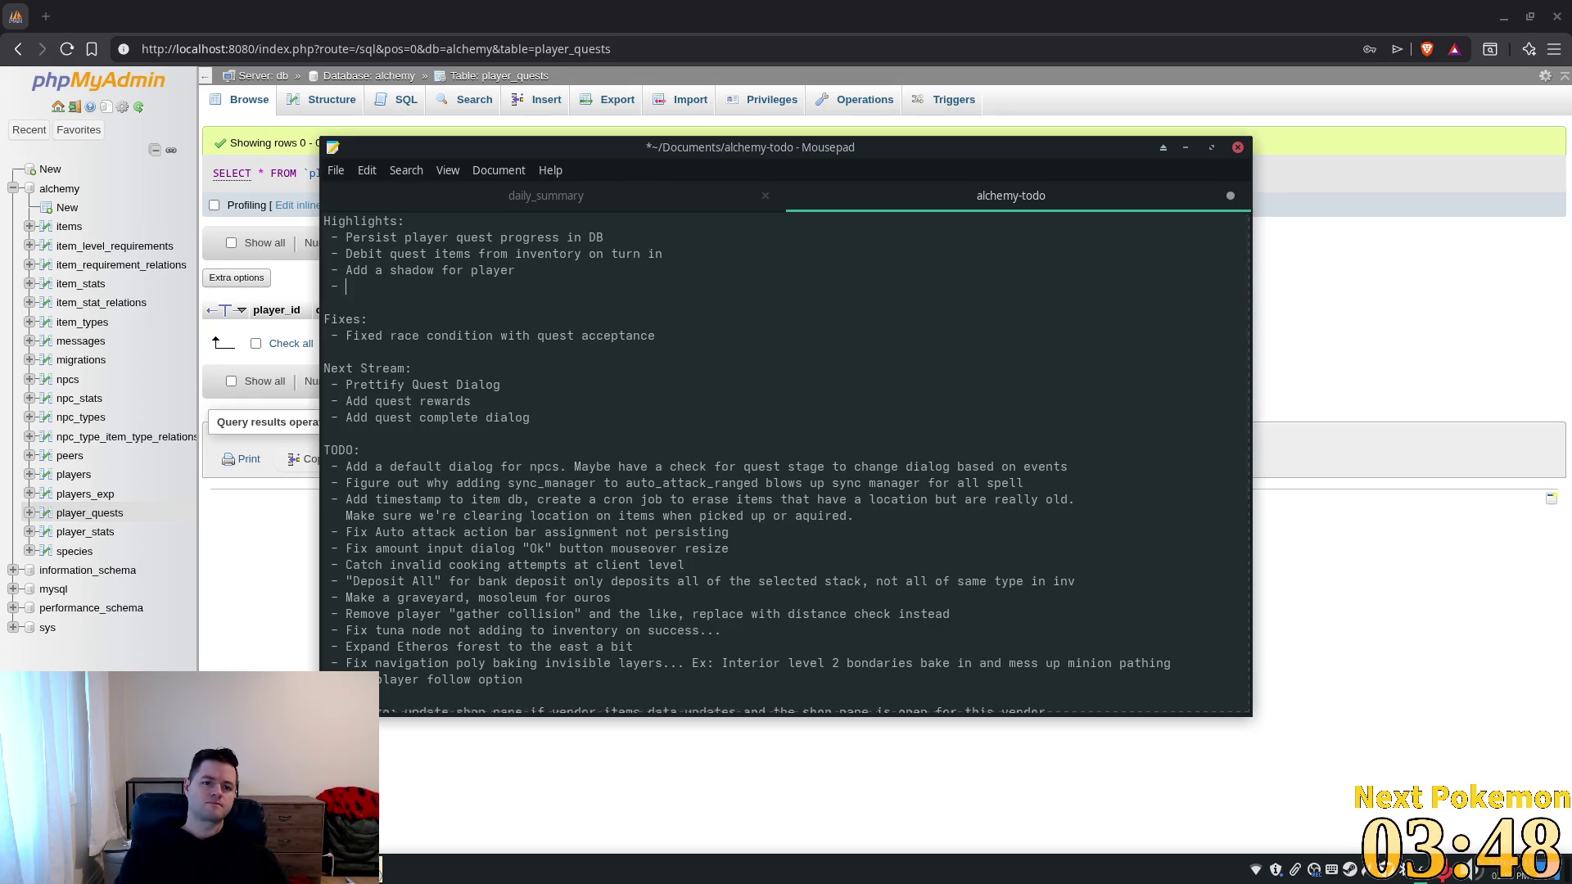
pyautogui.write('Cleaned up ')
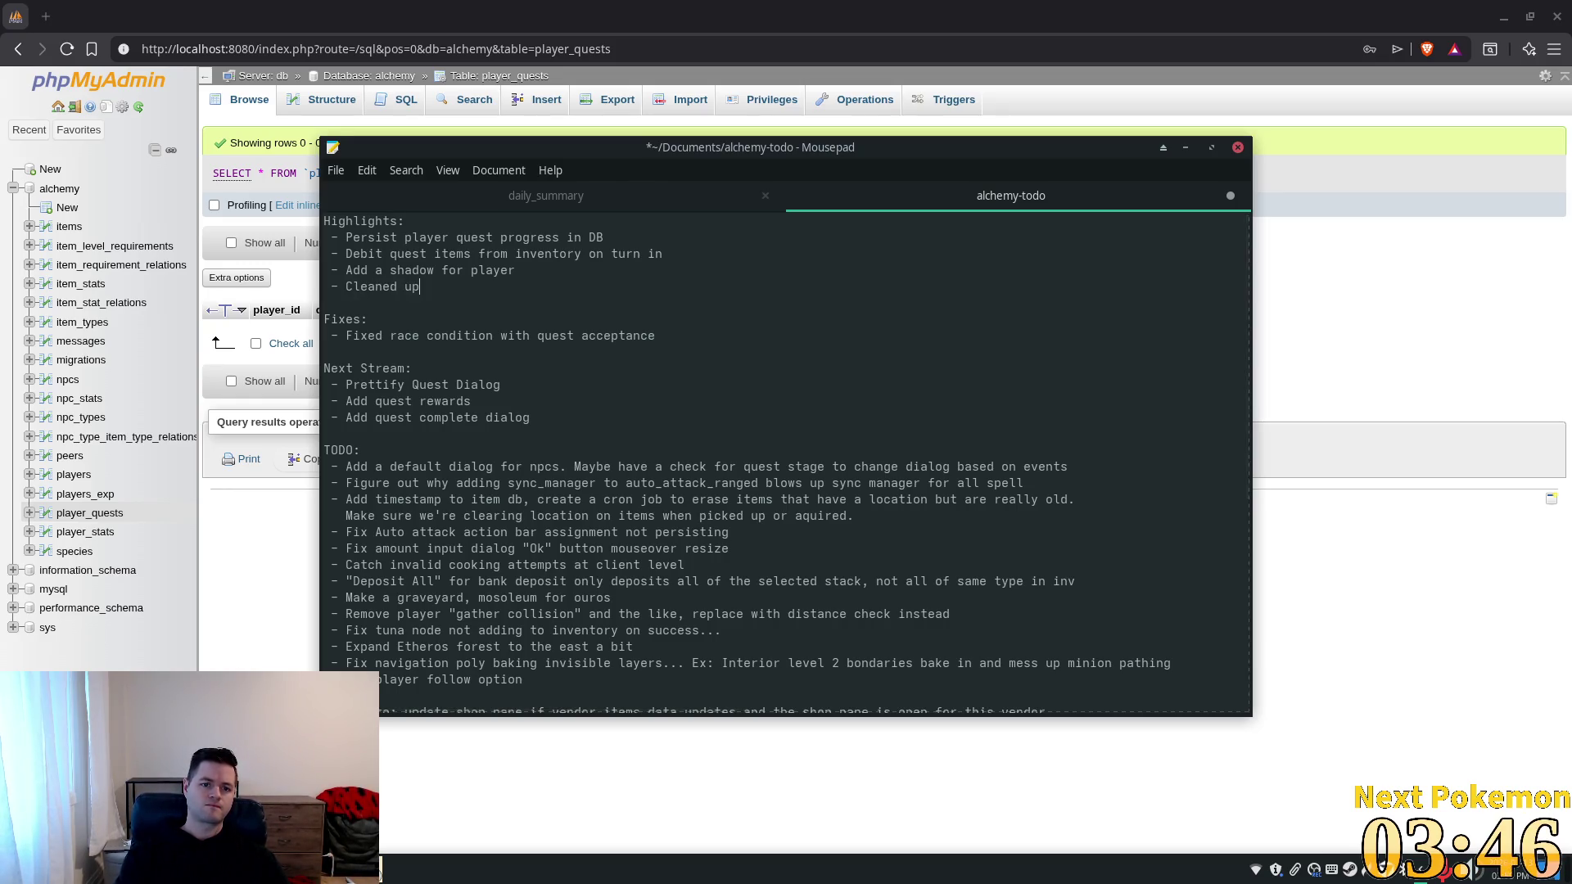
pyautogui.write('quest ')
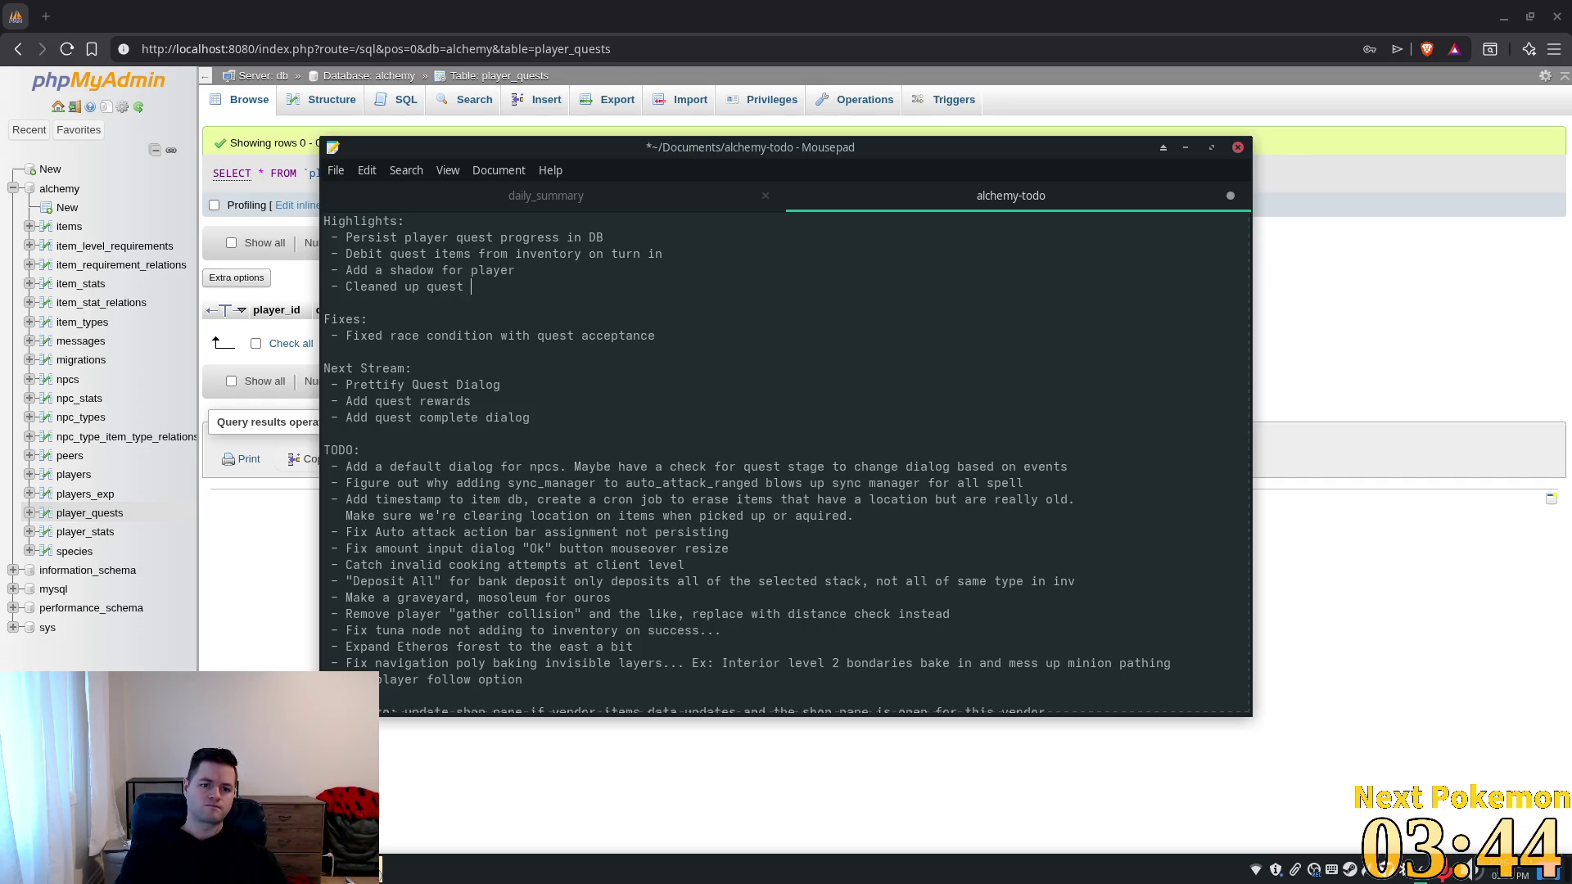
pyautogui.write('dialog UI')
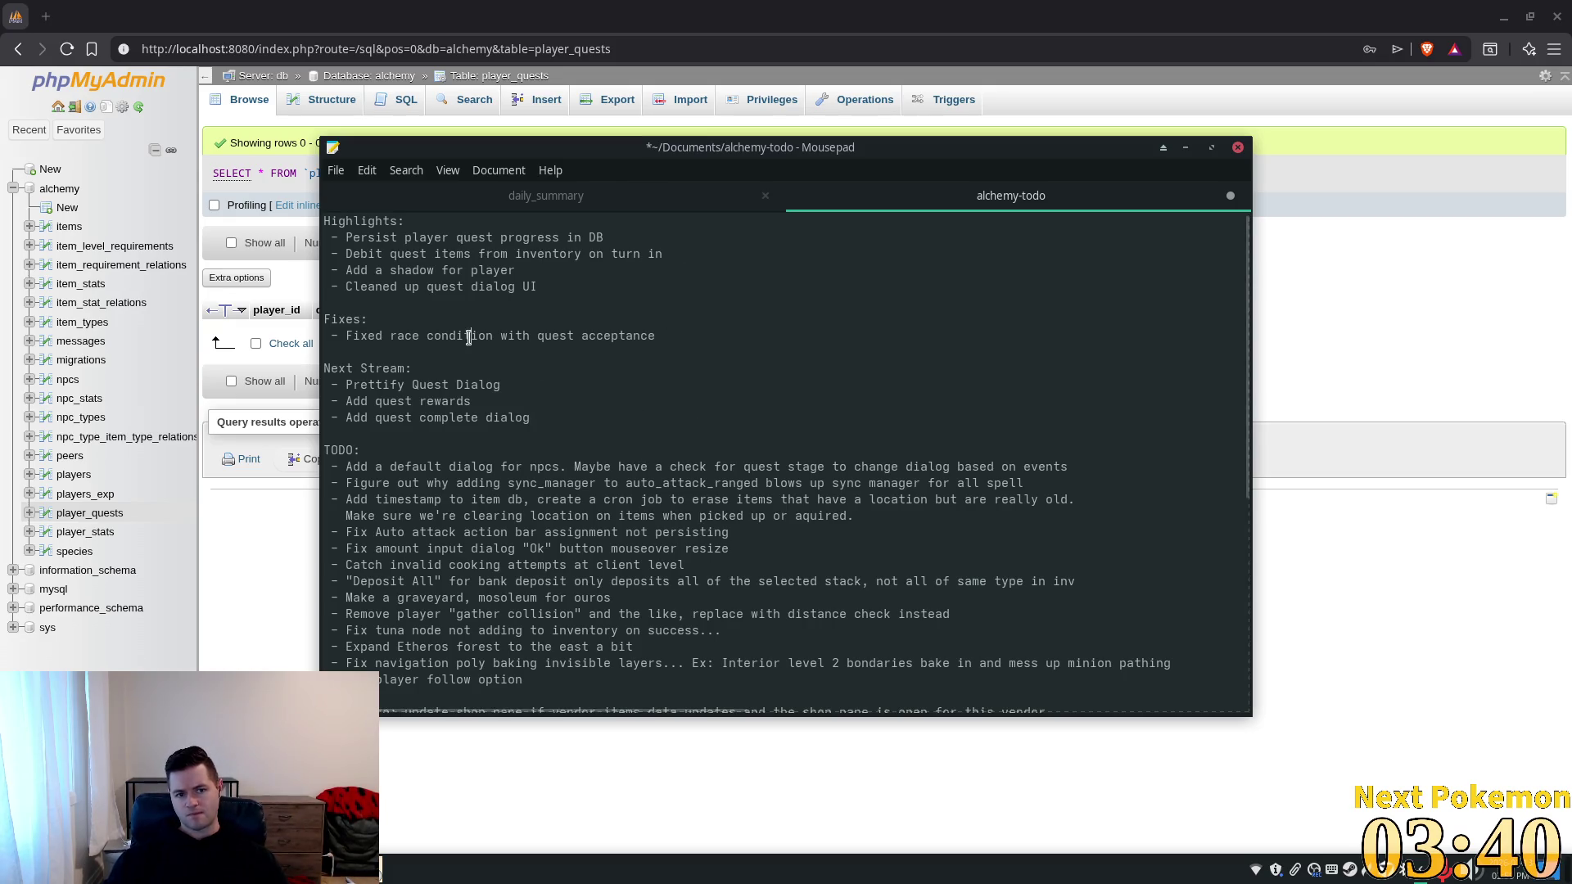
pyautogui.hotkey('ctrl', 's')
pyautogui.click(514, 347)
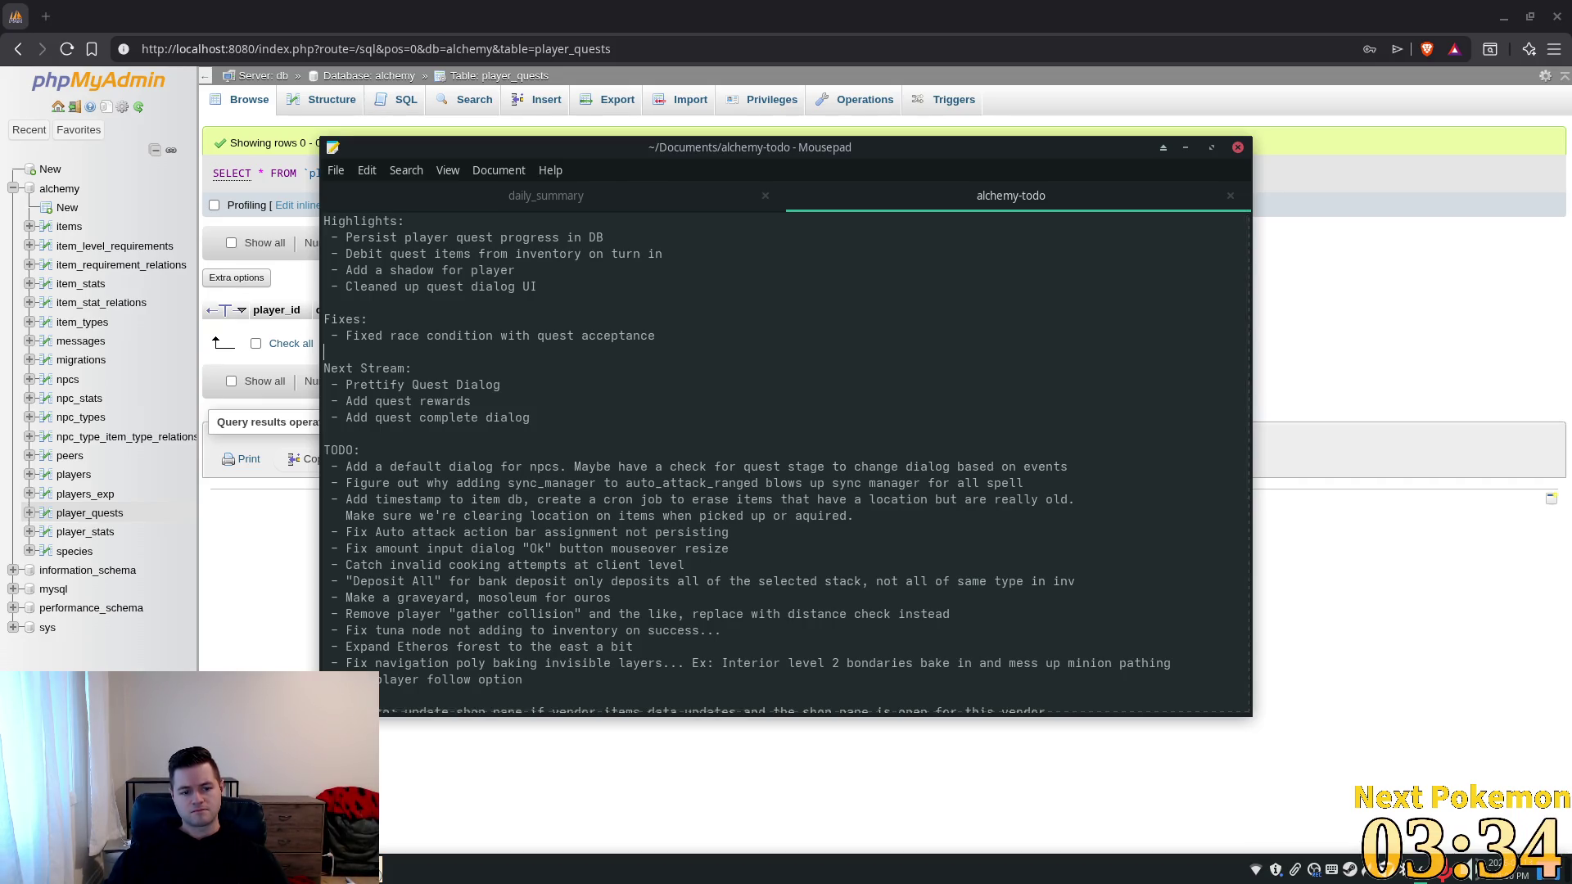
pyautogui.hotkey('alt', 'Tab')
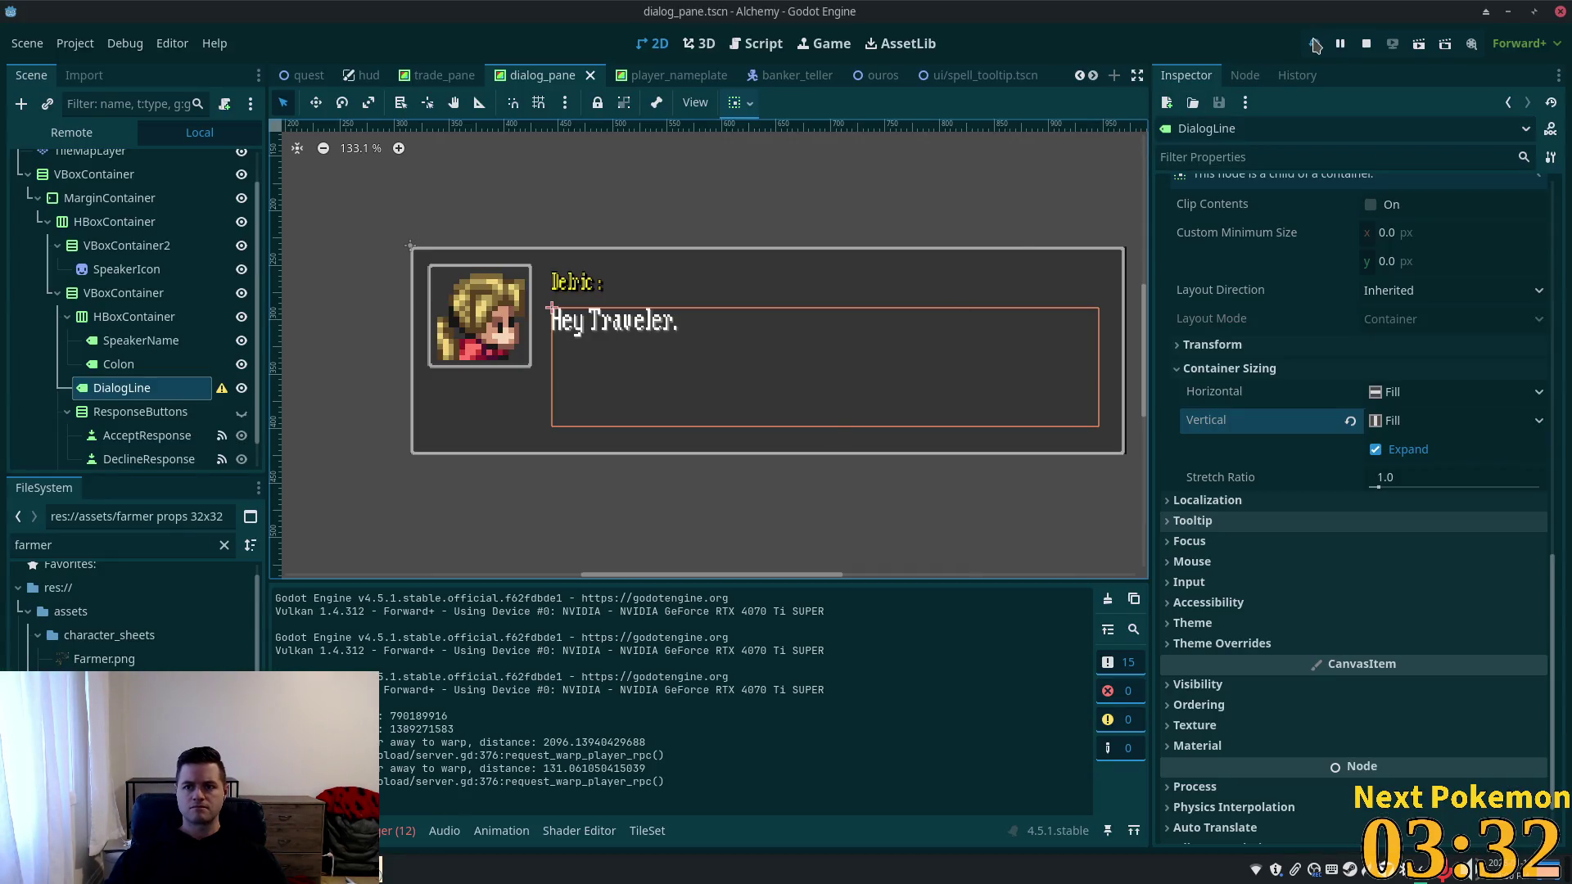
# Run the Alchemy game with F5 and launch Peek by searching 'peek' in the Whisker menu.
pyautogui.press('F5')
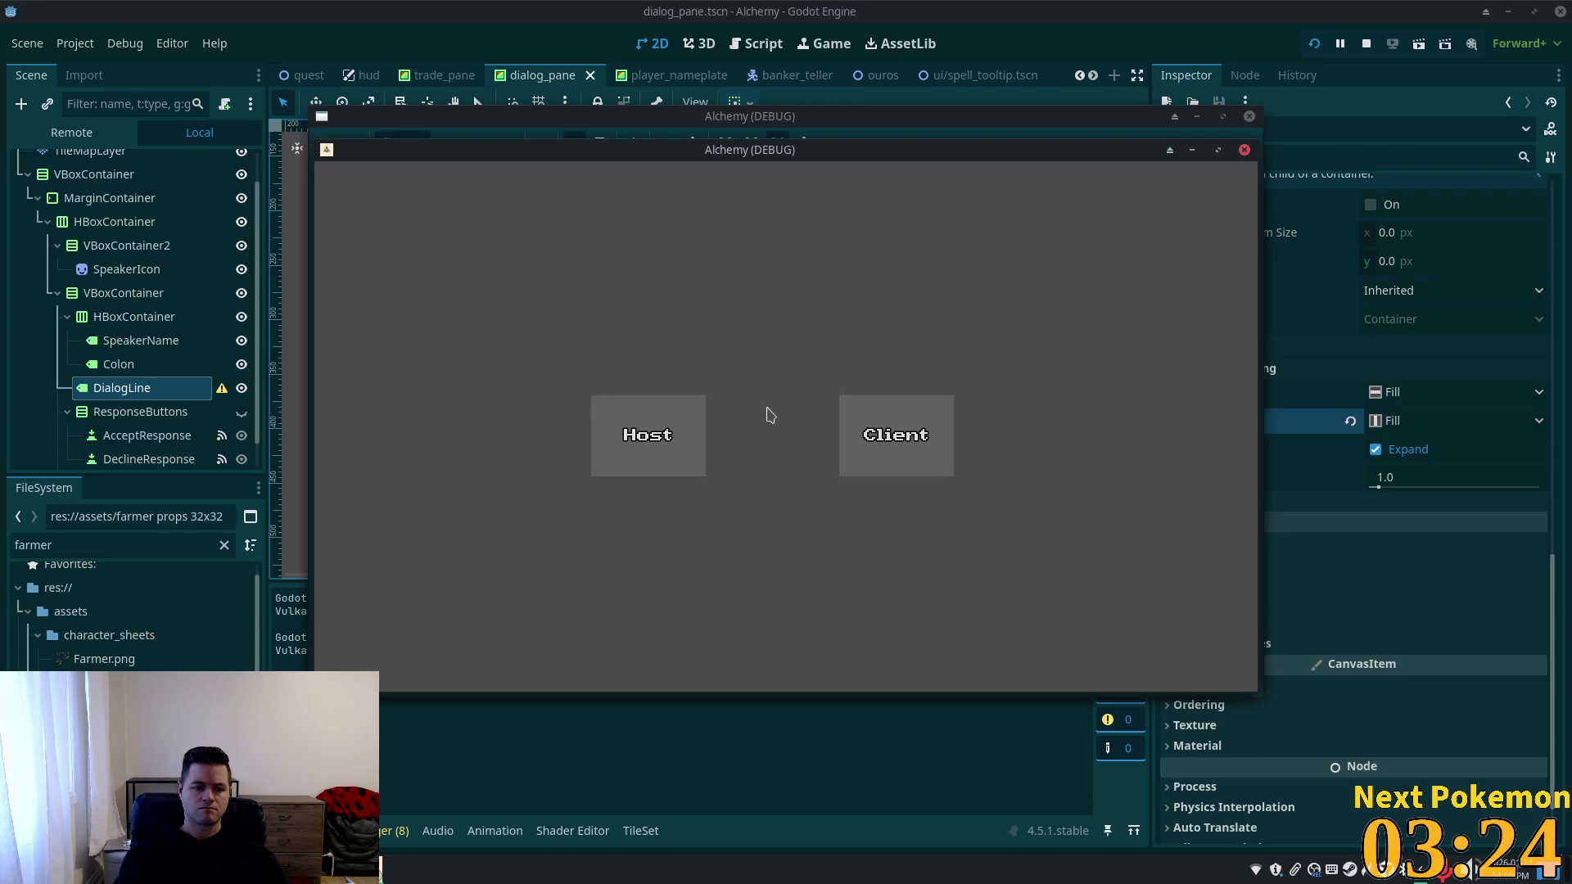
pyautogui.press('super')
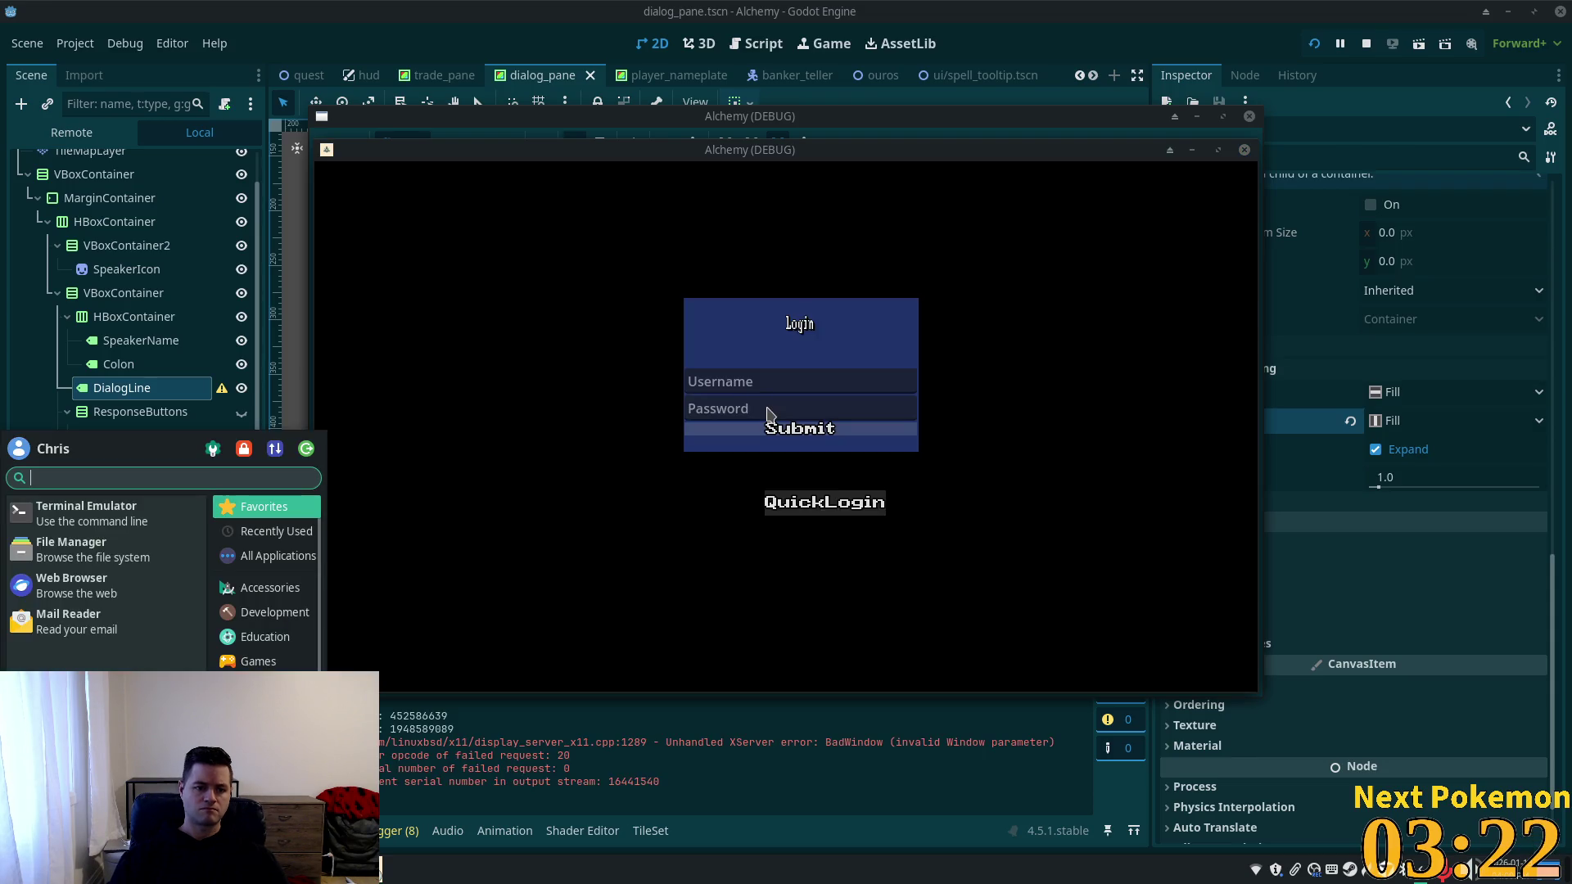
pyautogui.write('peek')
pyautogui.press('Return')
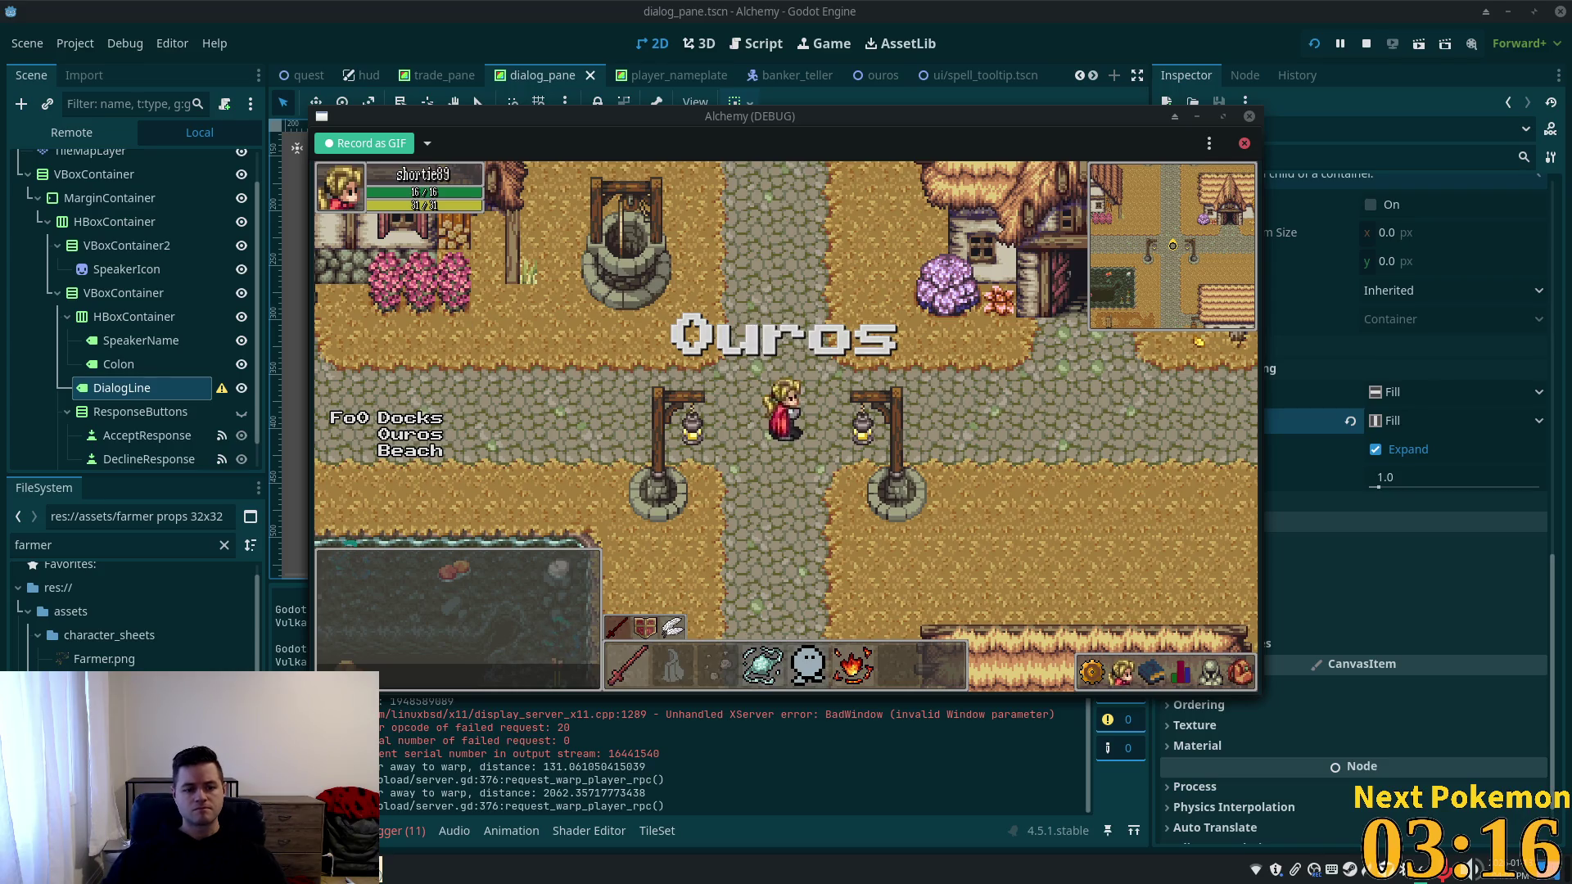
# Line the Peek recorder frame up over the game and walk the player to the camp.
pyautogui.click(407, 809)
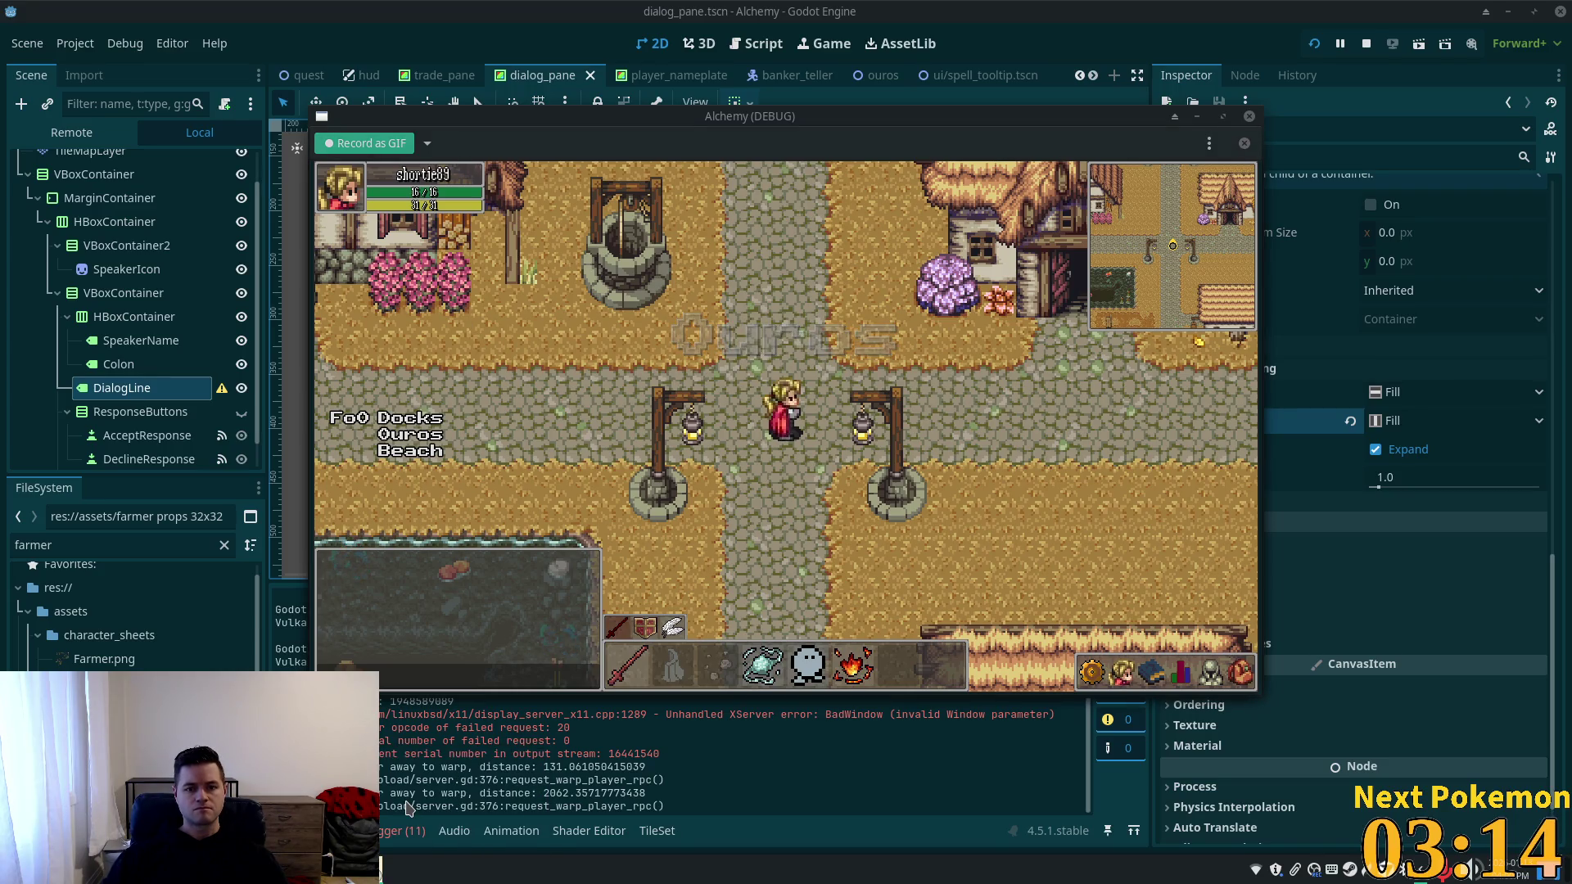
pyautogui.moveTo(381, 868)
pyautogui.click(459, 770)
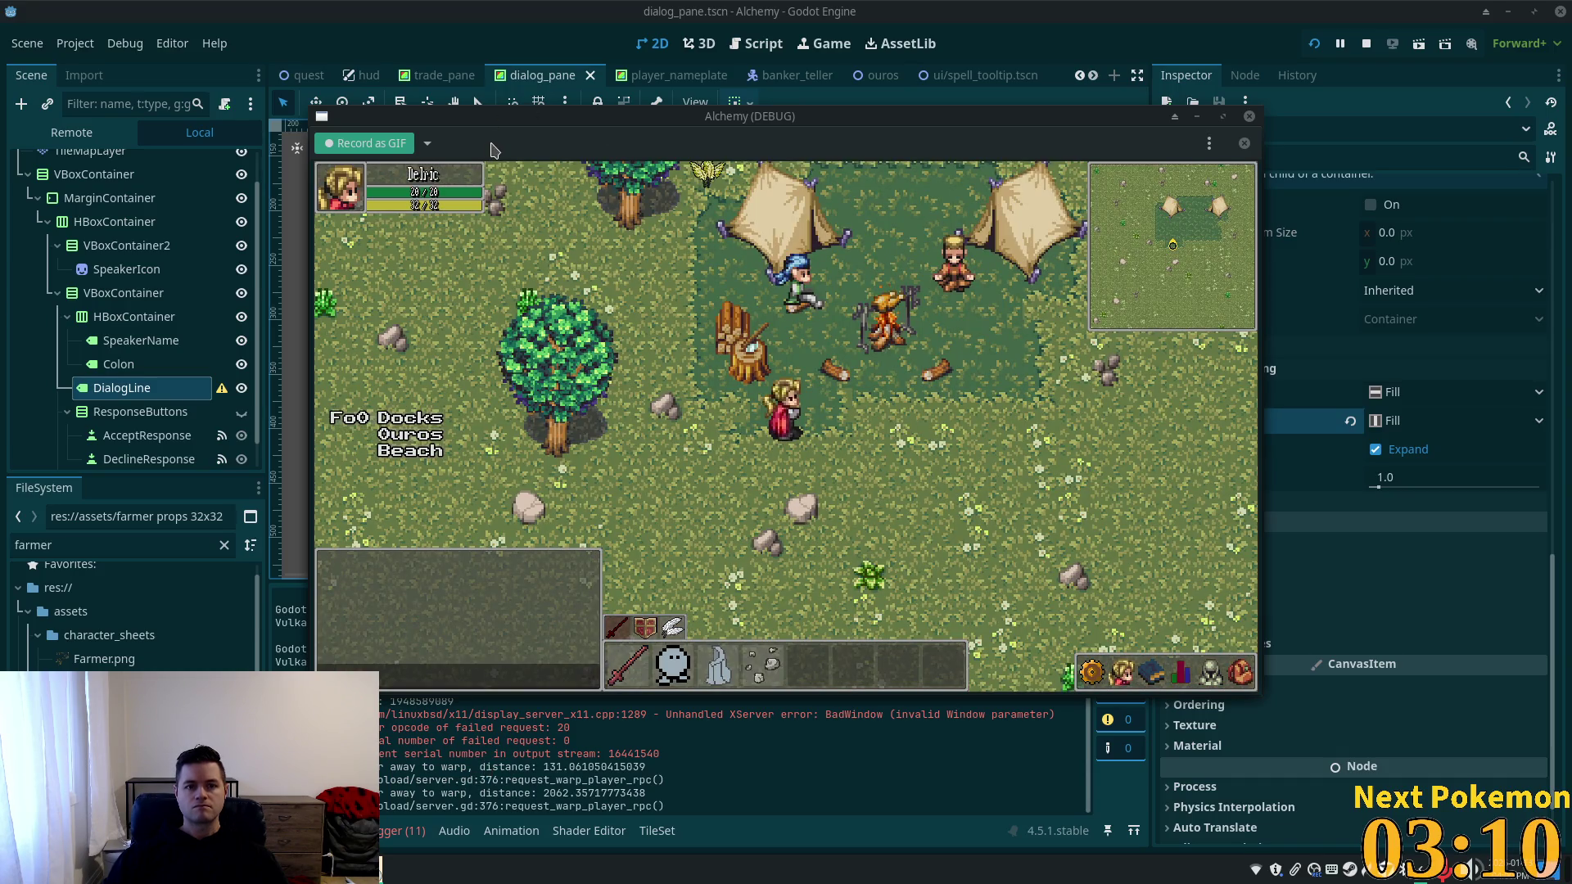
pyautogui.moveTo(492, 143); pyautogui.dragTo(492, 141)
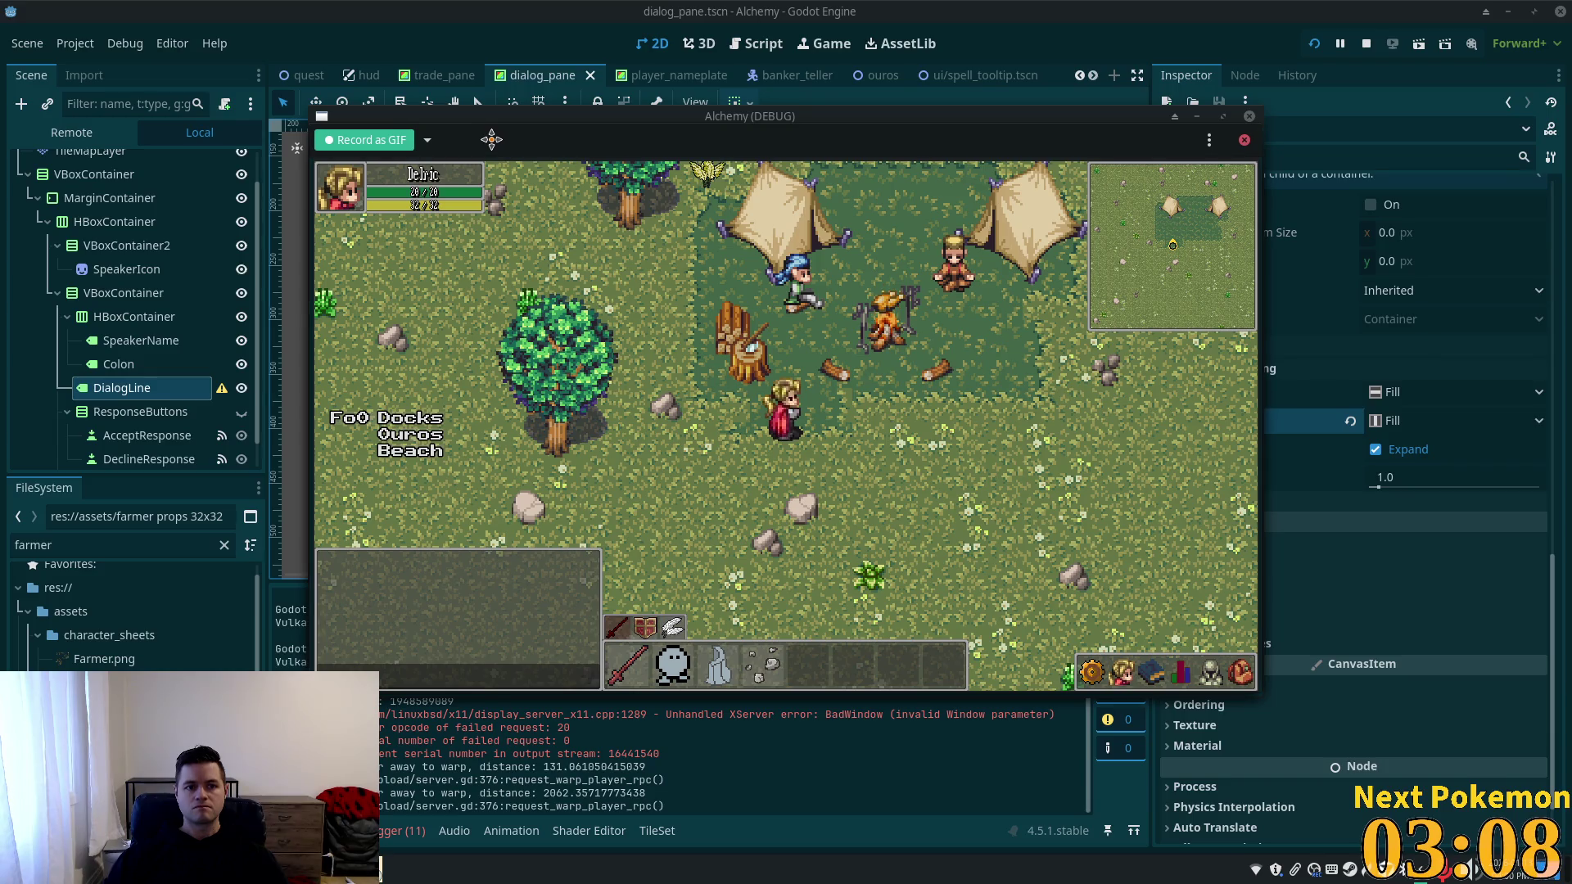
pyautogui.click(830, 319)
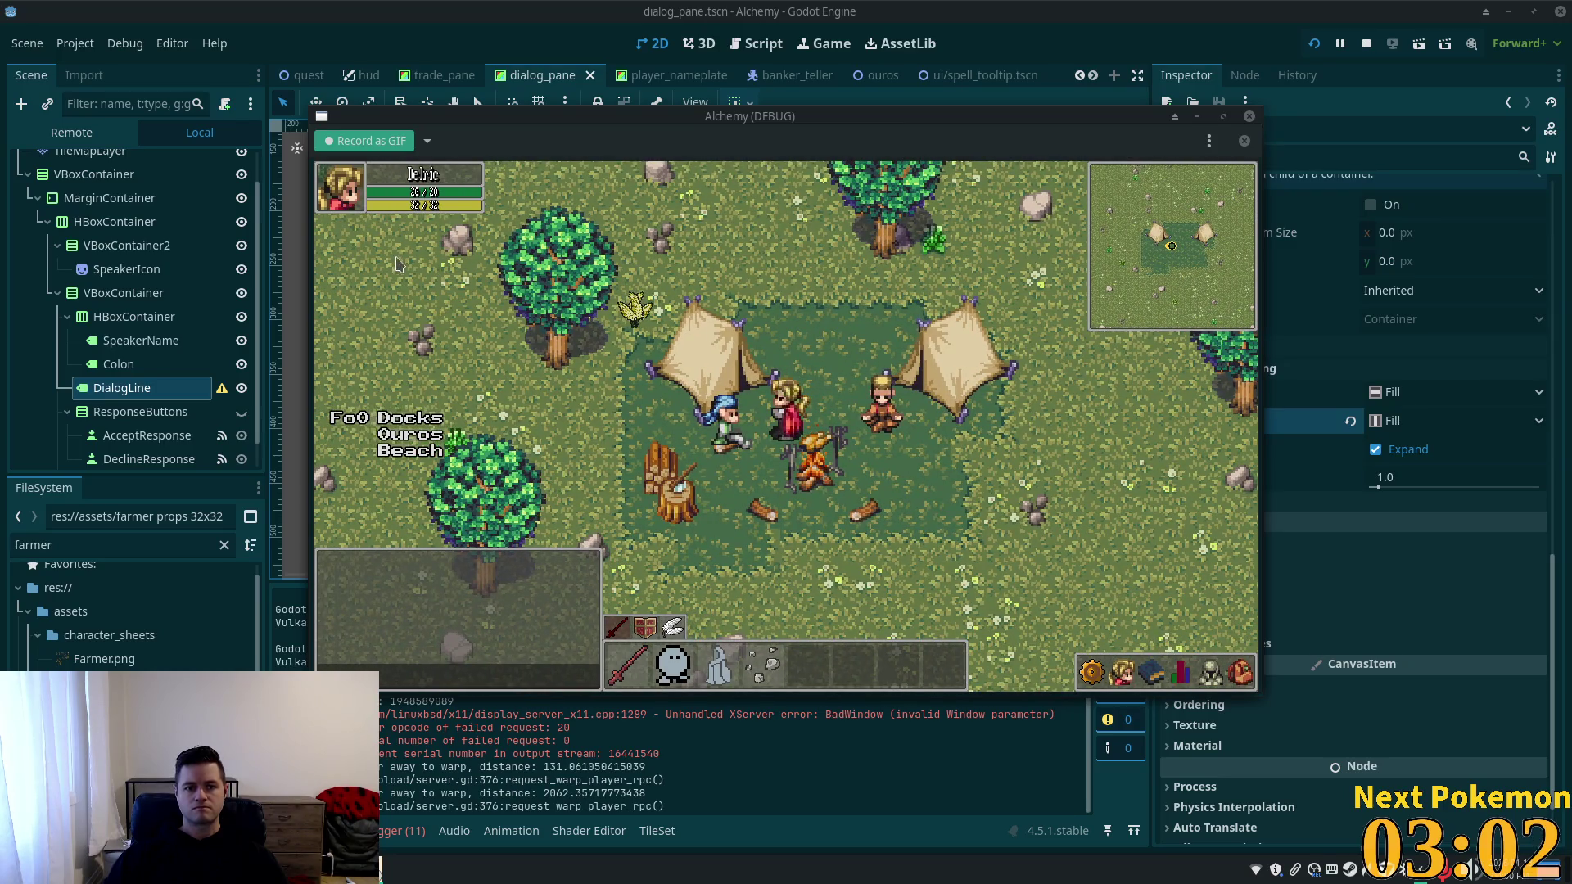
# Record a GIF of the full Camper conversation, answering 'Sure, I'll help you!', then stop recording.
pyautogui.click(364, 141)
pyautogui.click(724, 414)
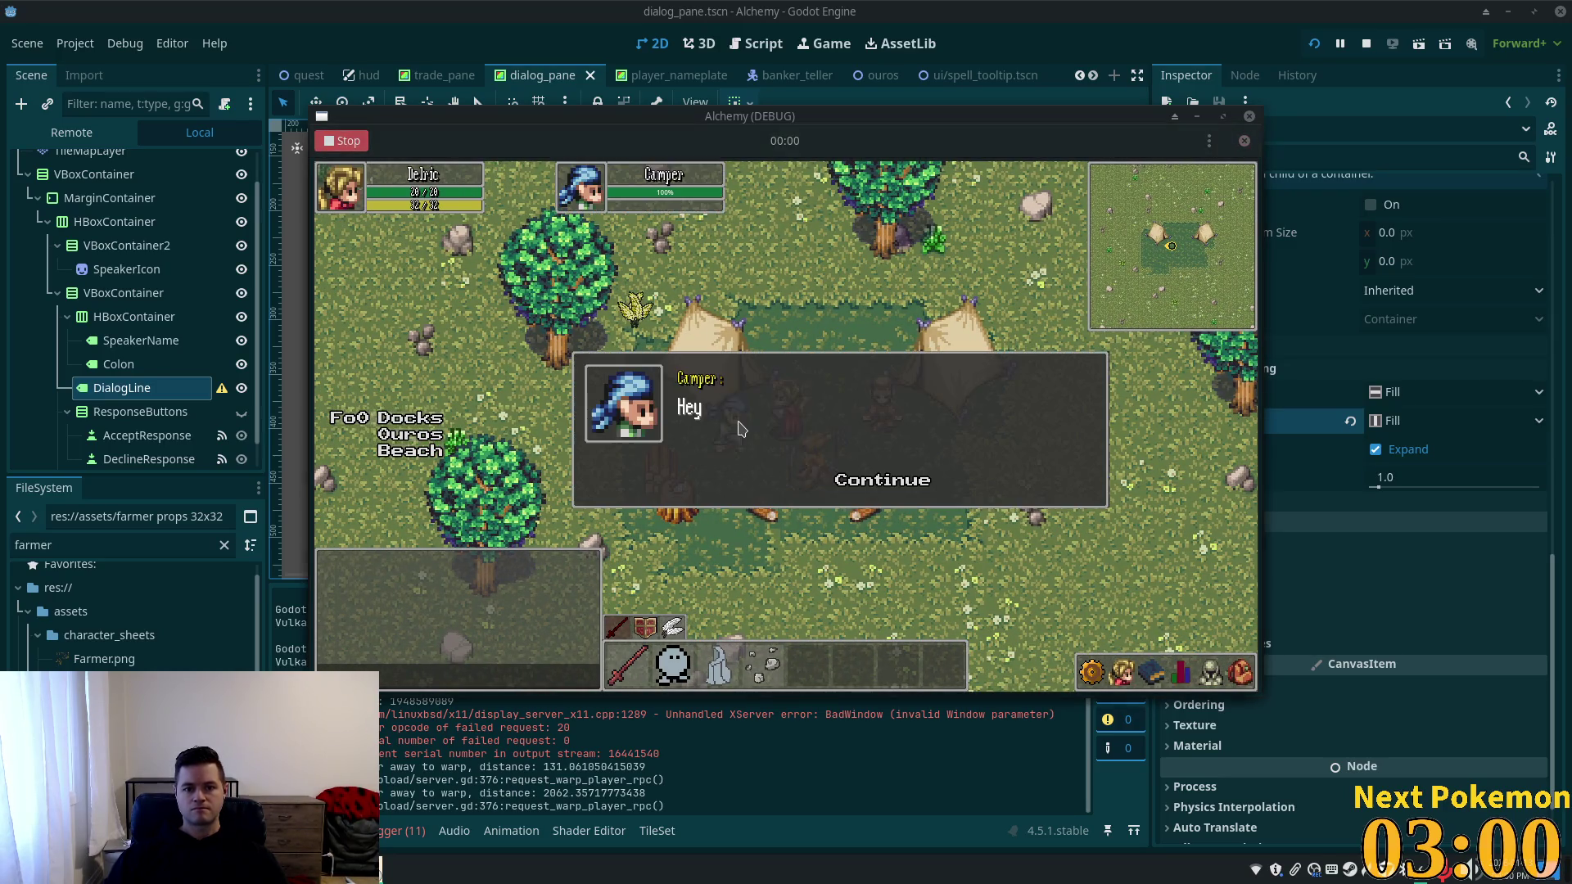
pyautogui.click(864, 481)
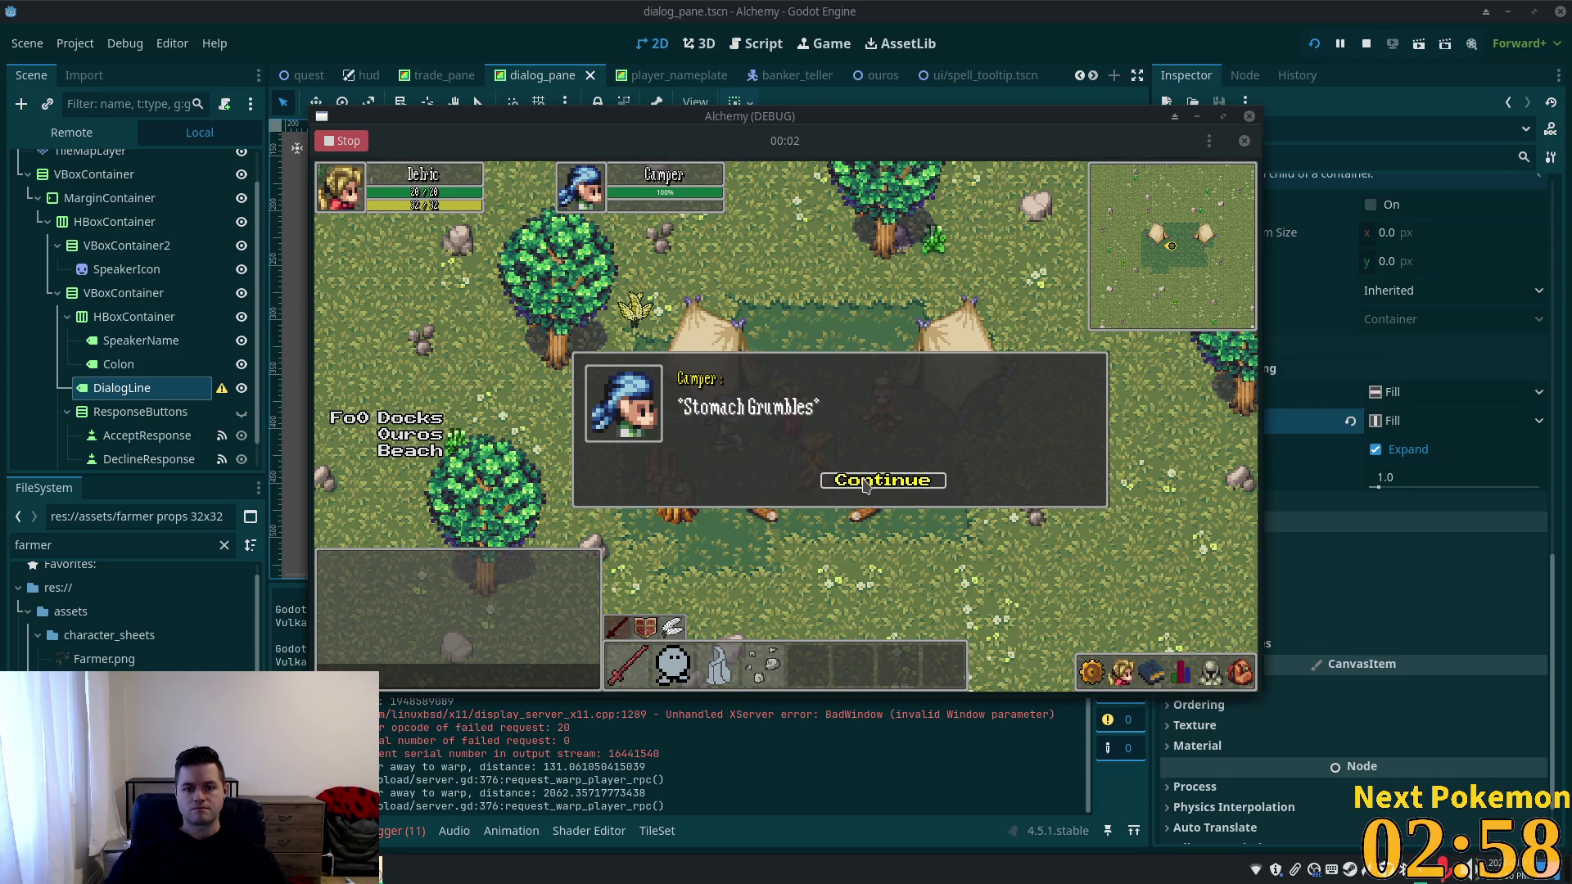
pyautogui.click(863, 483)
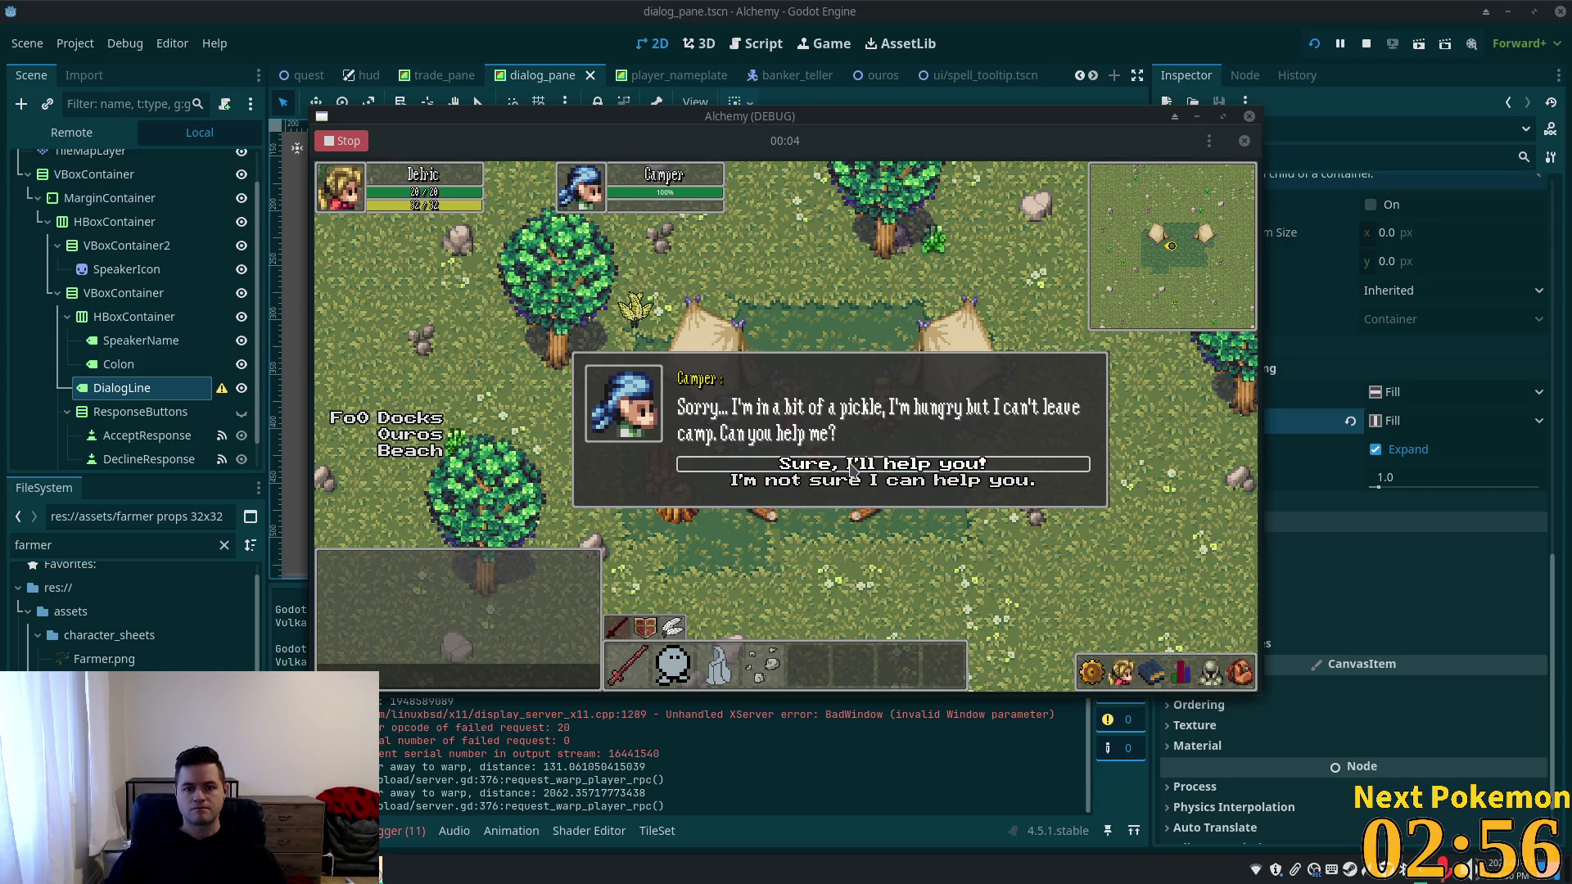
pyautogui.click(850, 468)
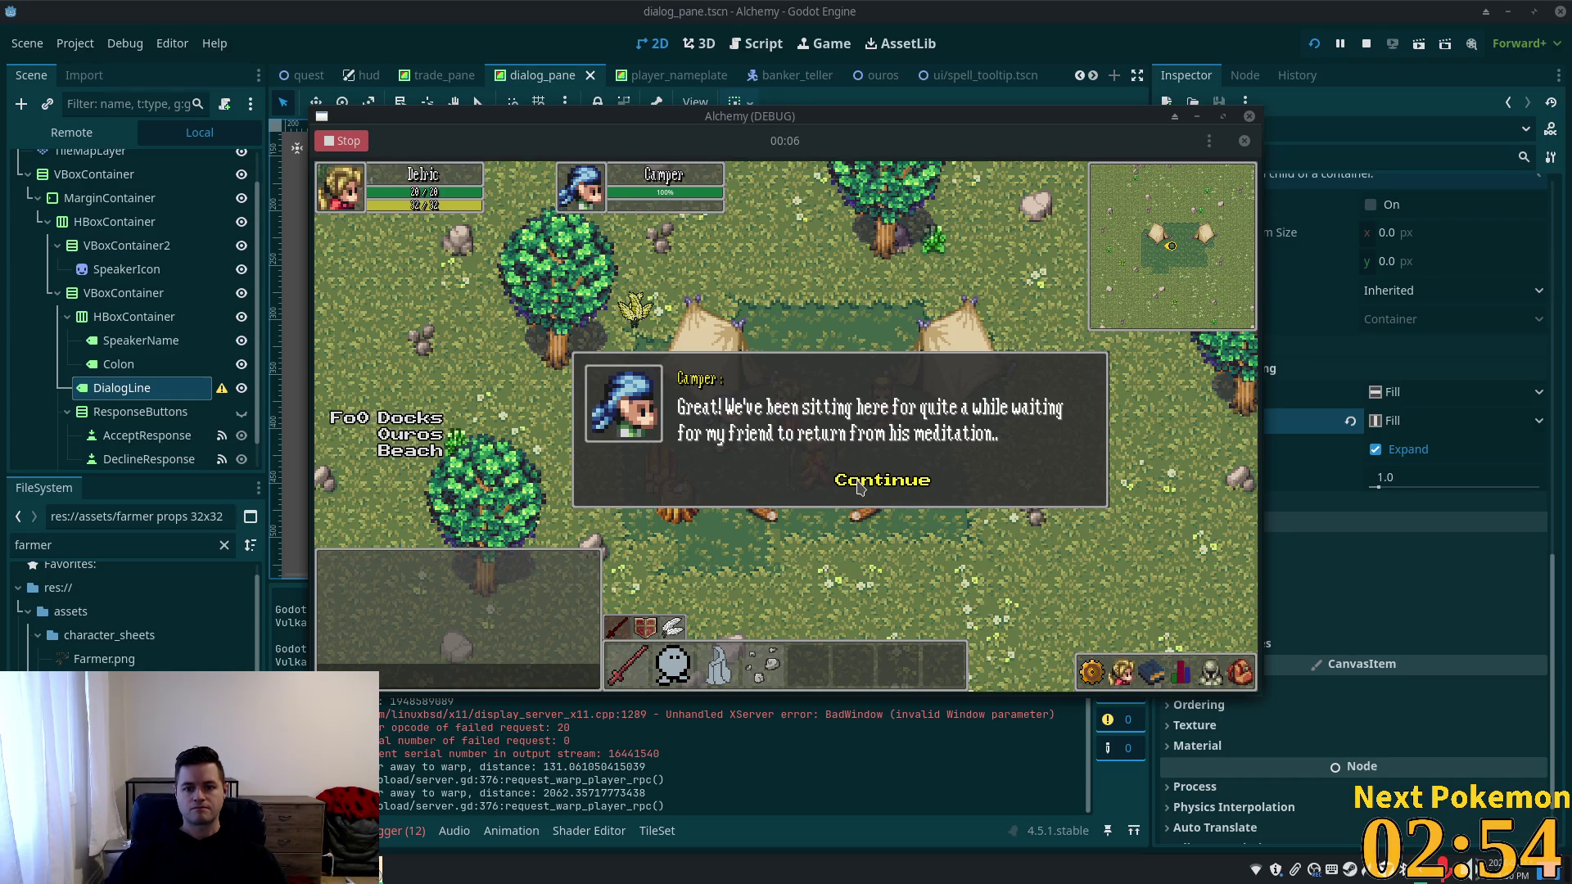
pyautogui.click(860, 486)
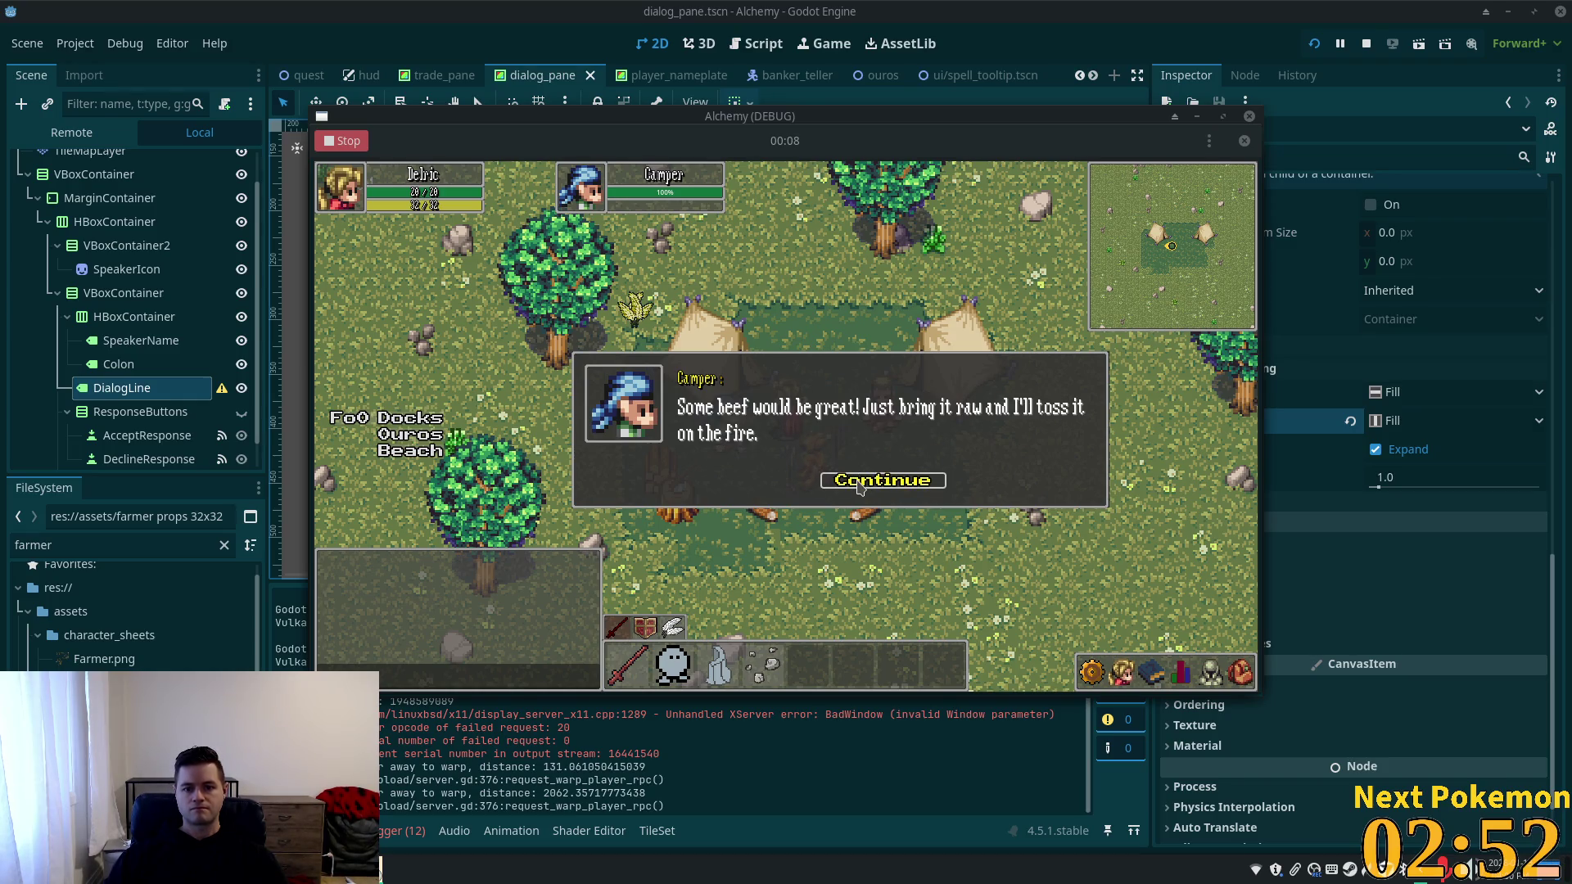
pyautogui.click(860, 485)
pyautogui.click(348, 141)
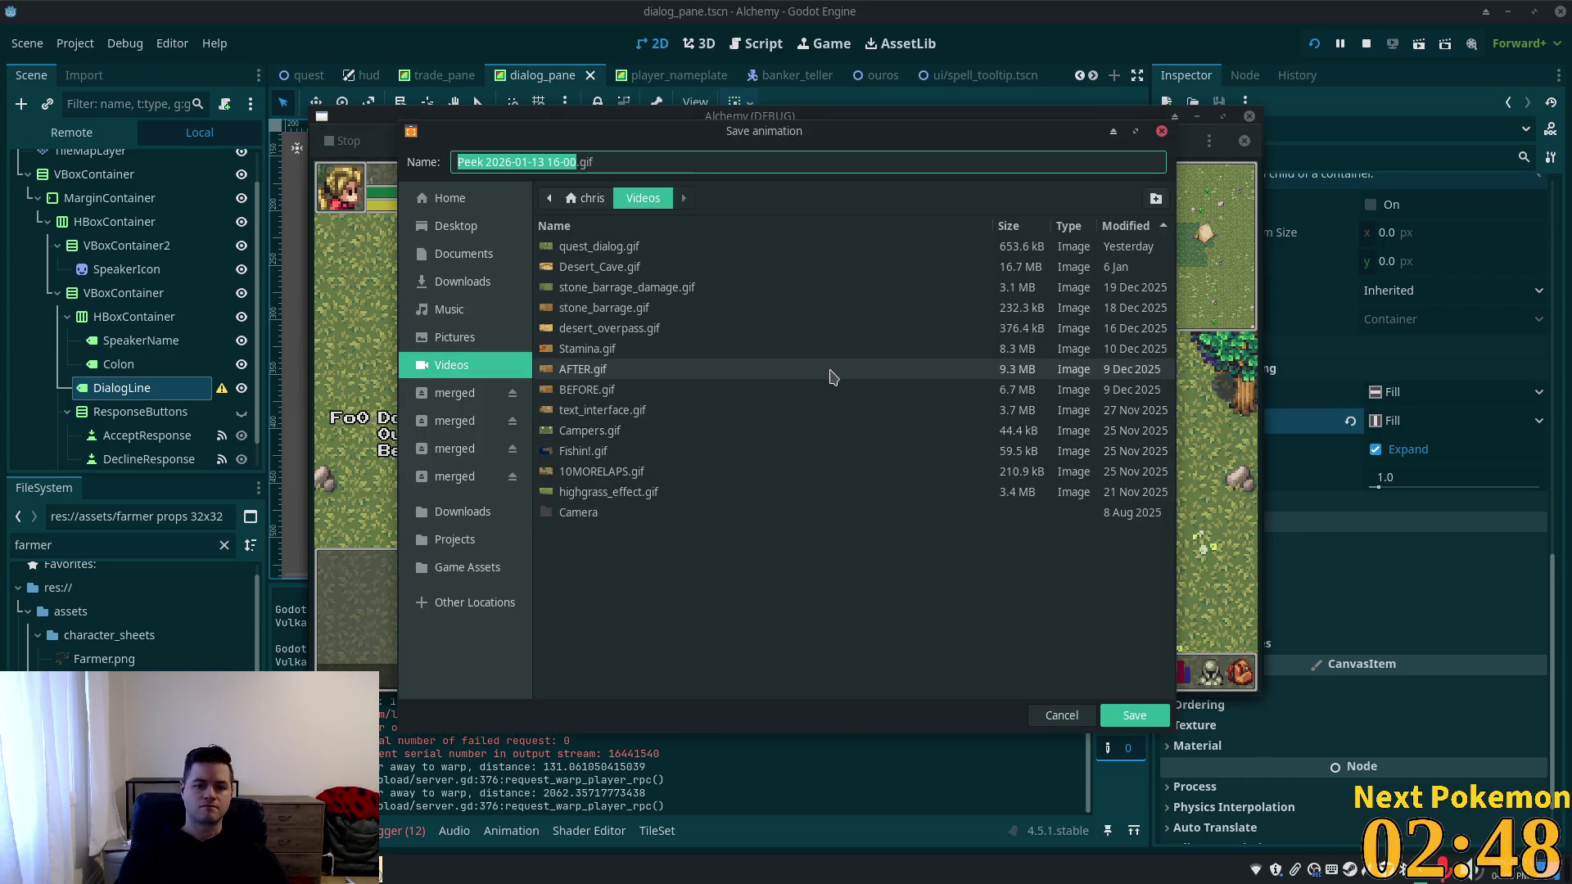
# Save the recording as quest_dialog_v2.gif, then select the four Highlights entries in alchemy-todo.
pyautogui.write('quest_')
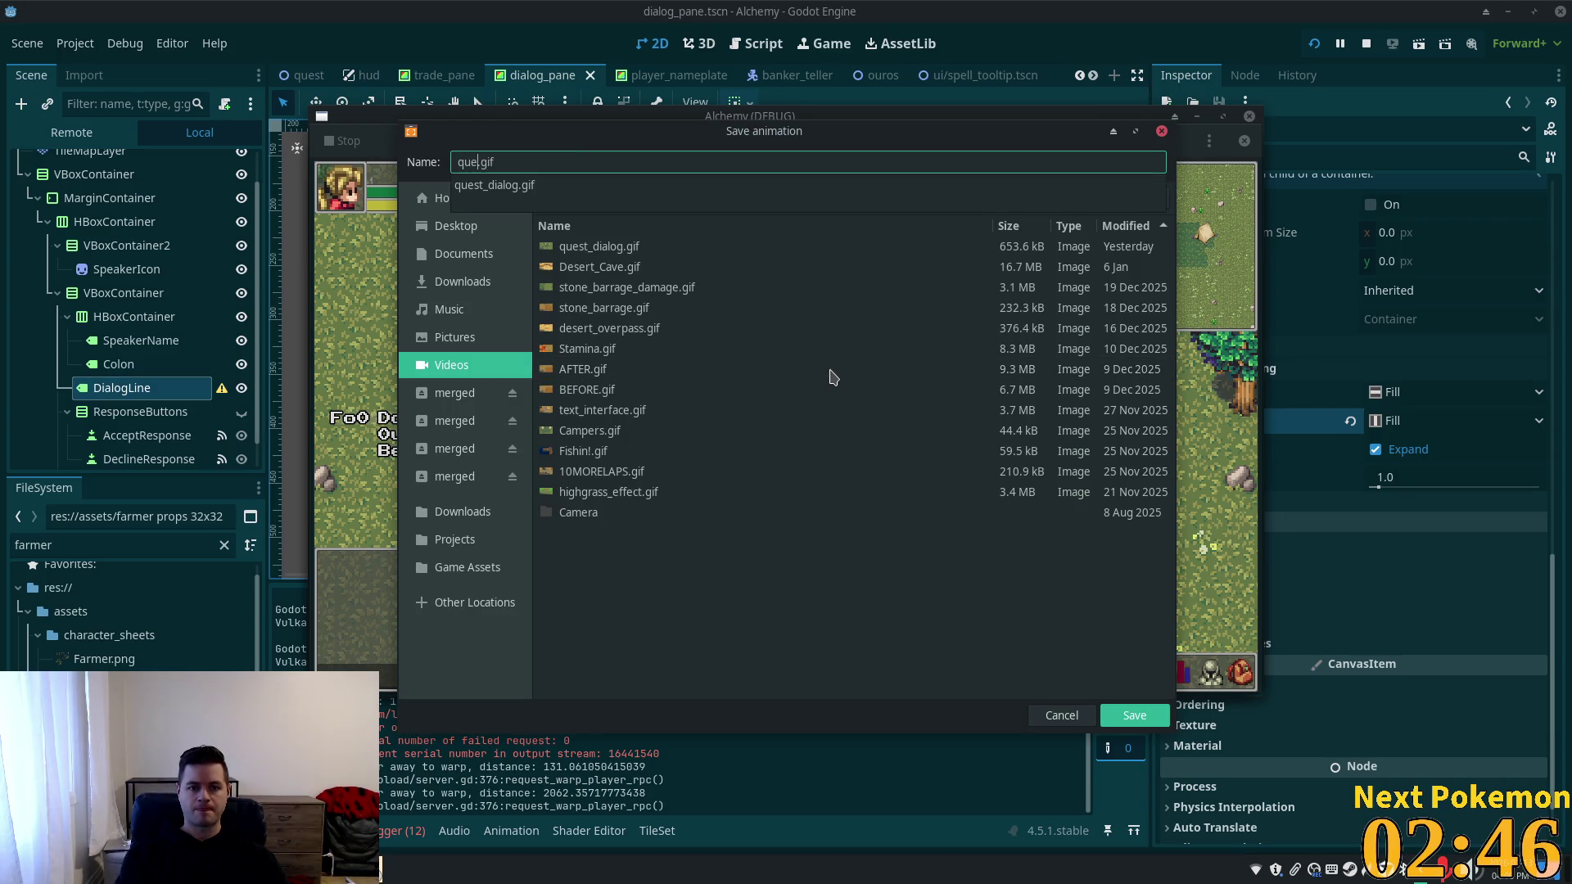
pyautogui.write('dia')
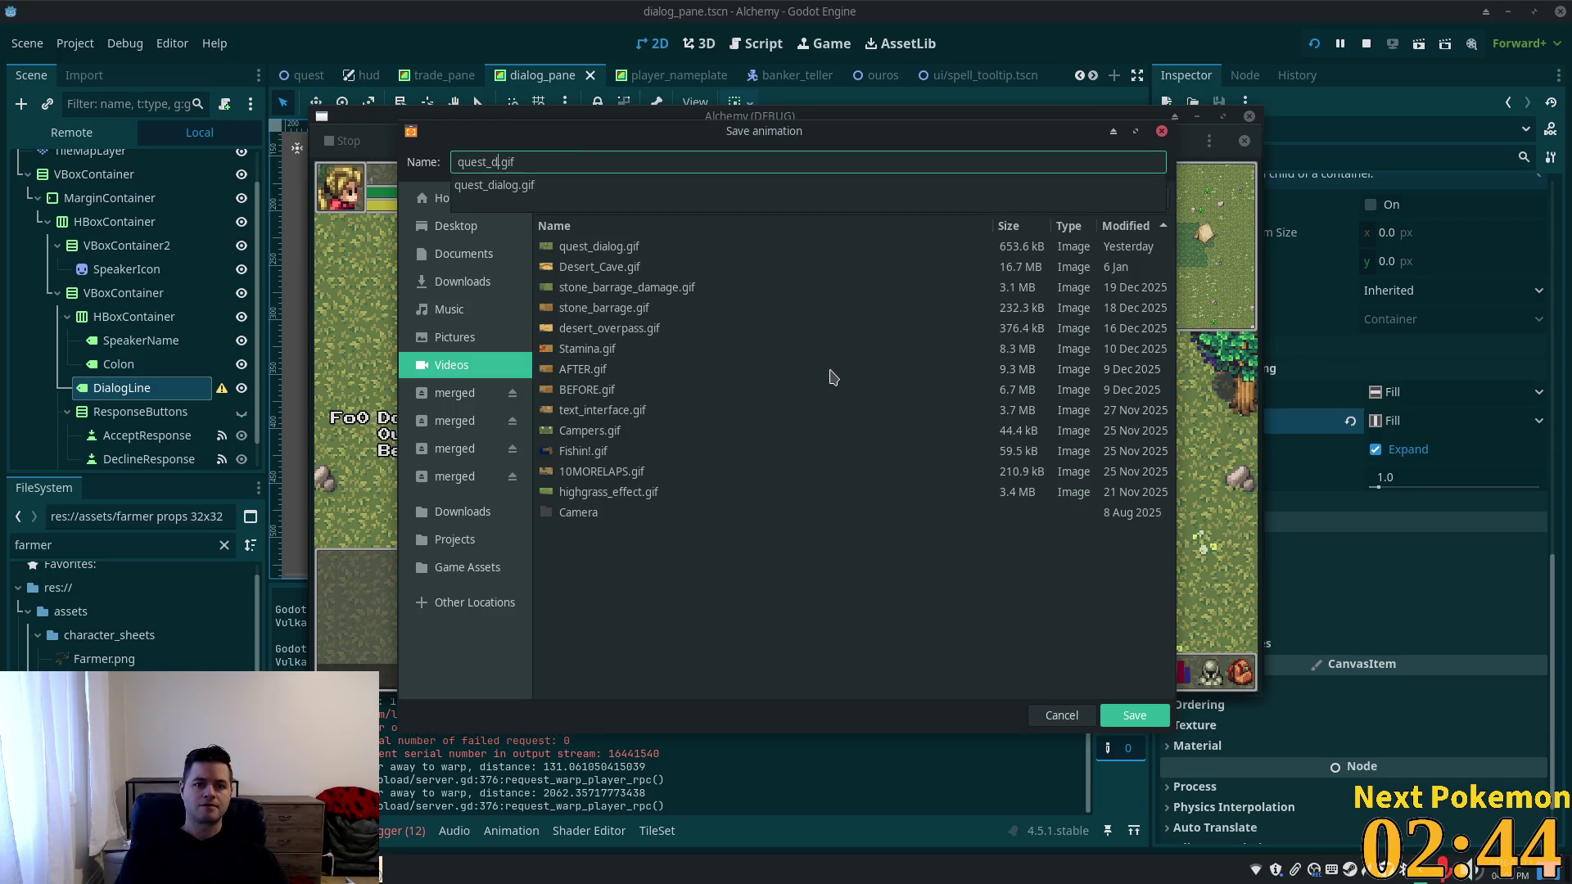
pyautogui.write('logv2')
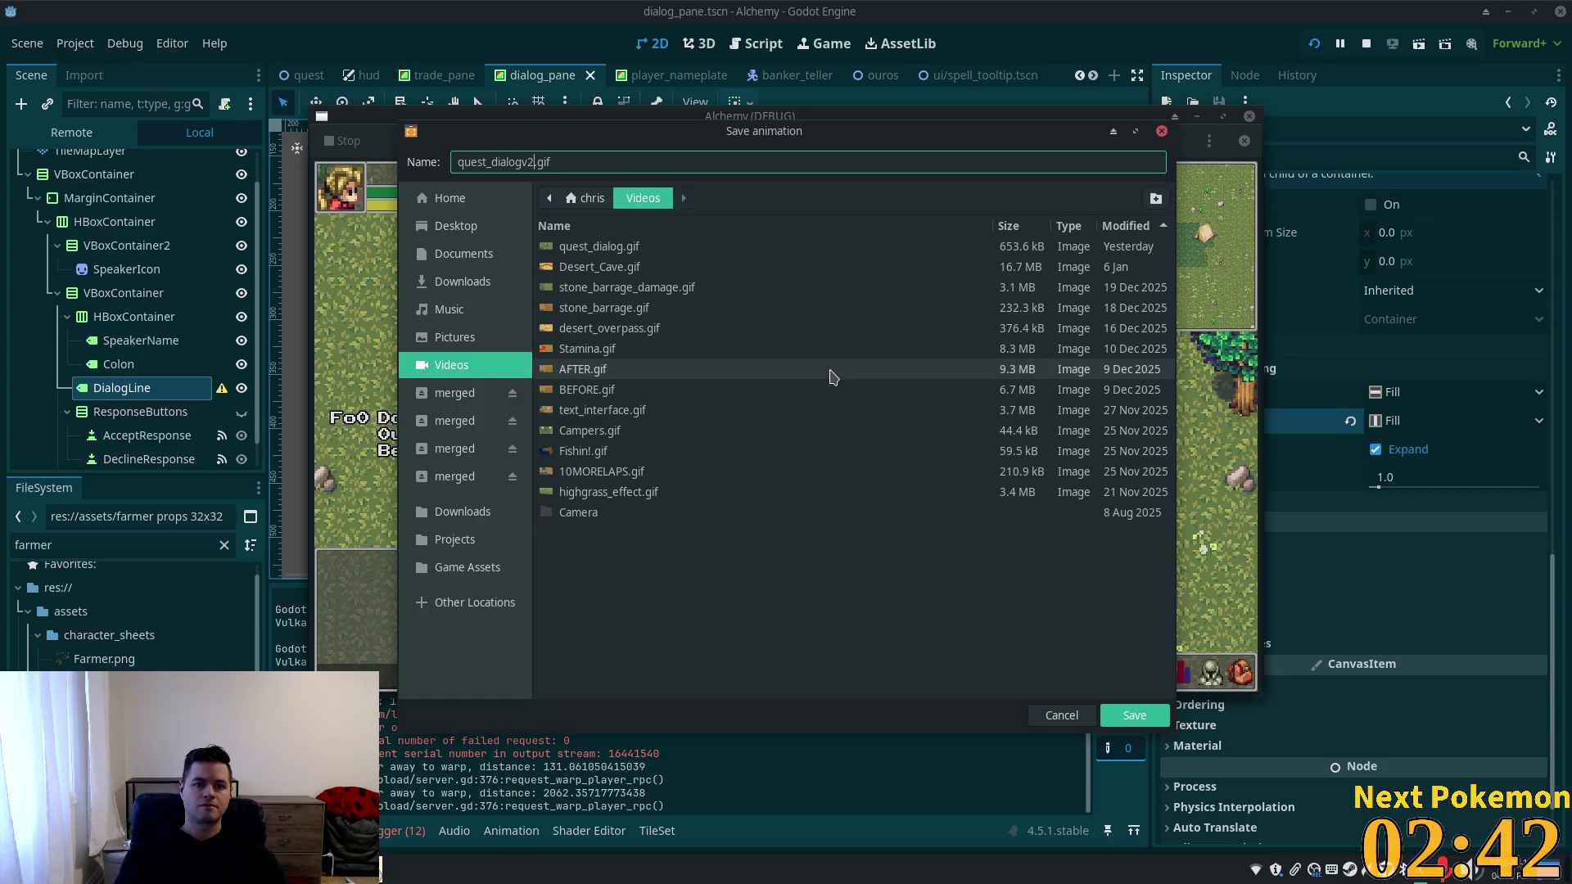
pyautogui.press('BackSpace')
pyautogui.press('BackSpace')
pyautogui.write('_v')
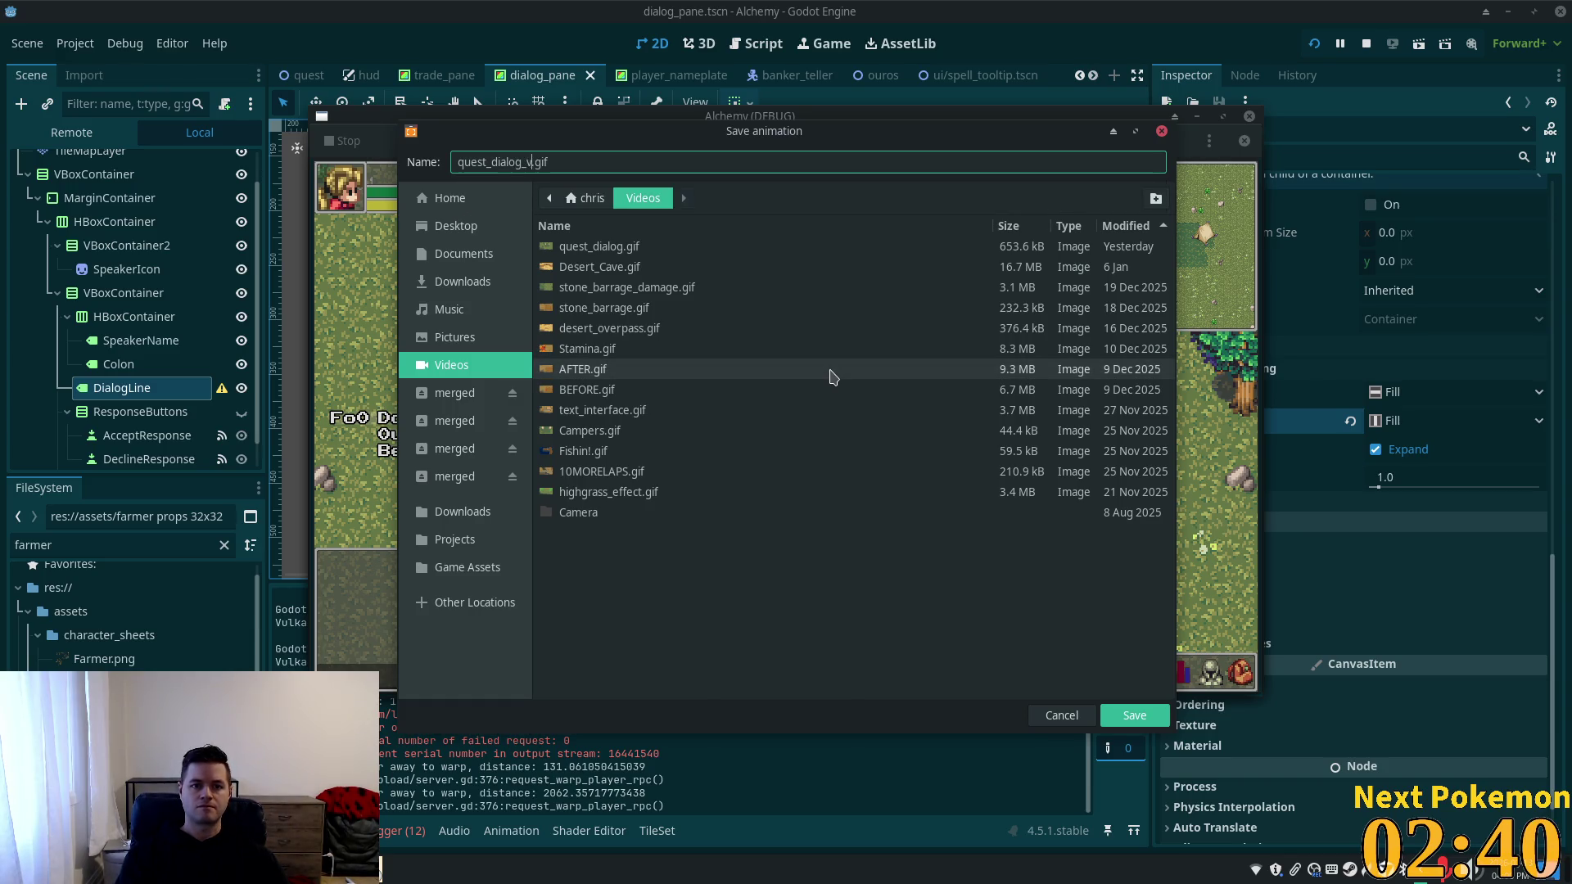
pyautogui.press('Return')
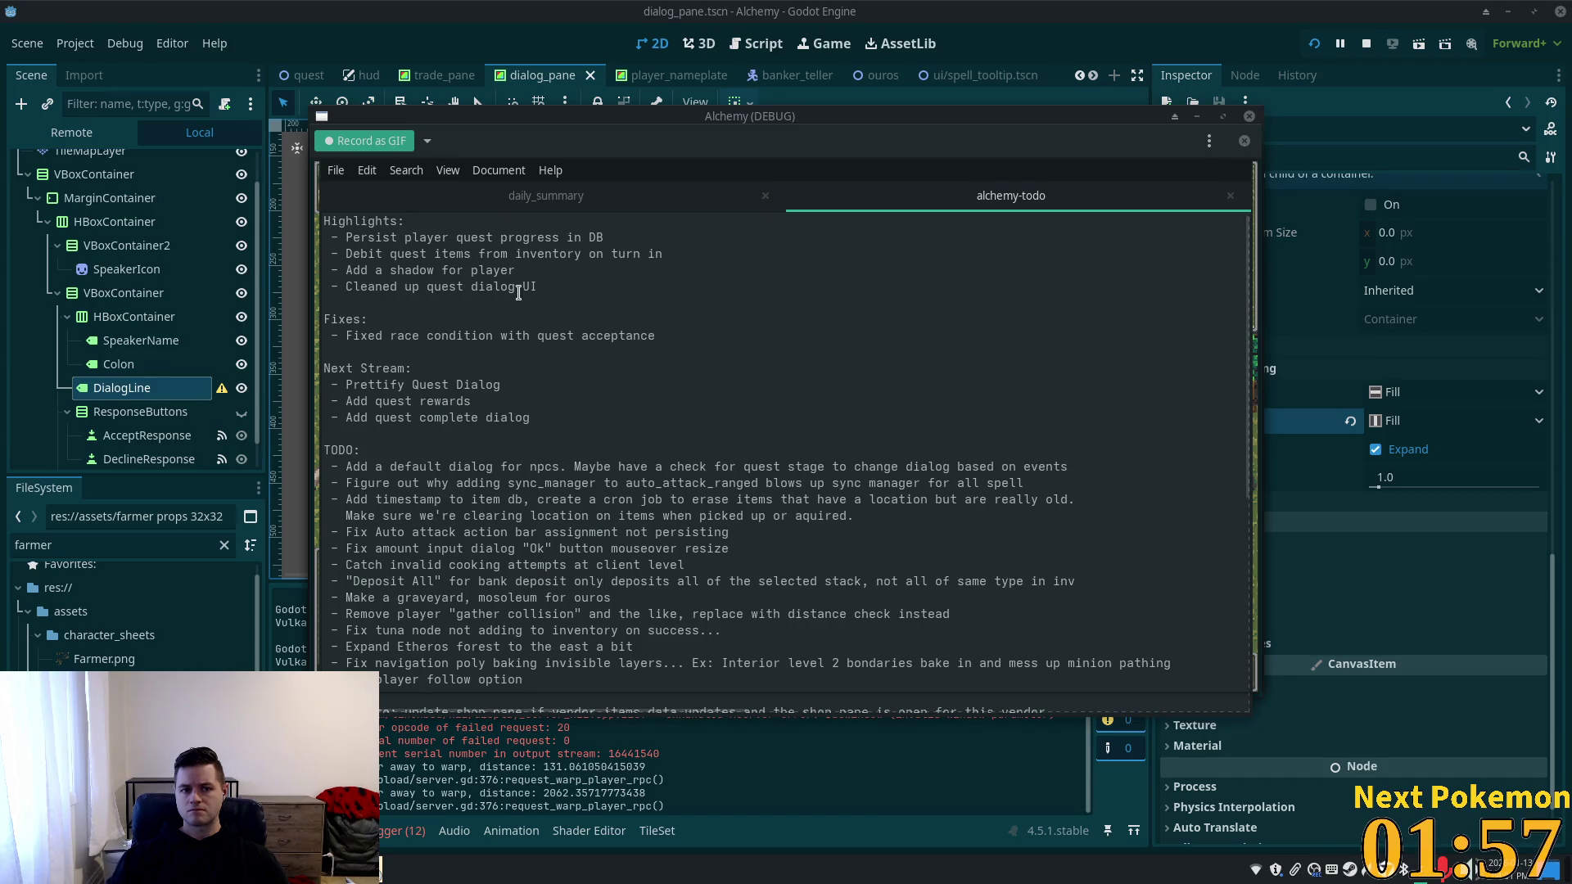
pyautogui.moveTo(537, 286)
pyautogui.mouseDown()
pyautogui.moveTo(332, 270)
pyautogui.moveTo(319, 230)
pyautogui.mouseUp()
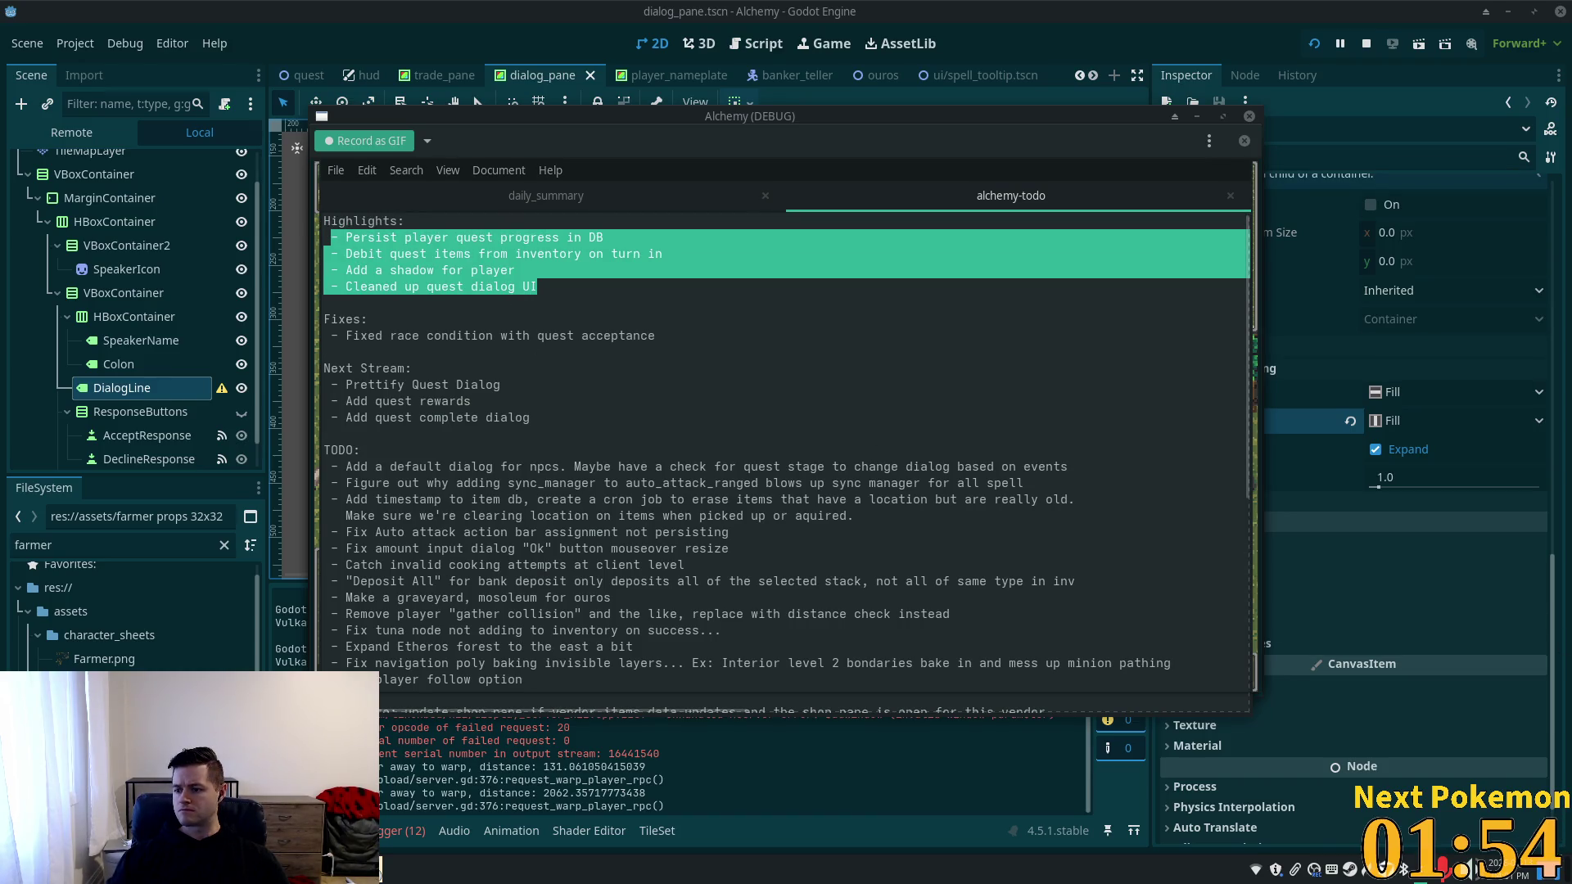
# Delete the '- Prettify Quest Dialog' line, leaving quest rewards and quest complete dialog under Next Stream.
pyautogui.press('Right')
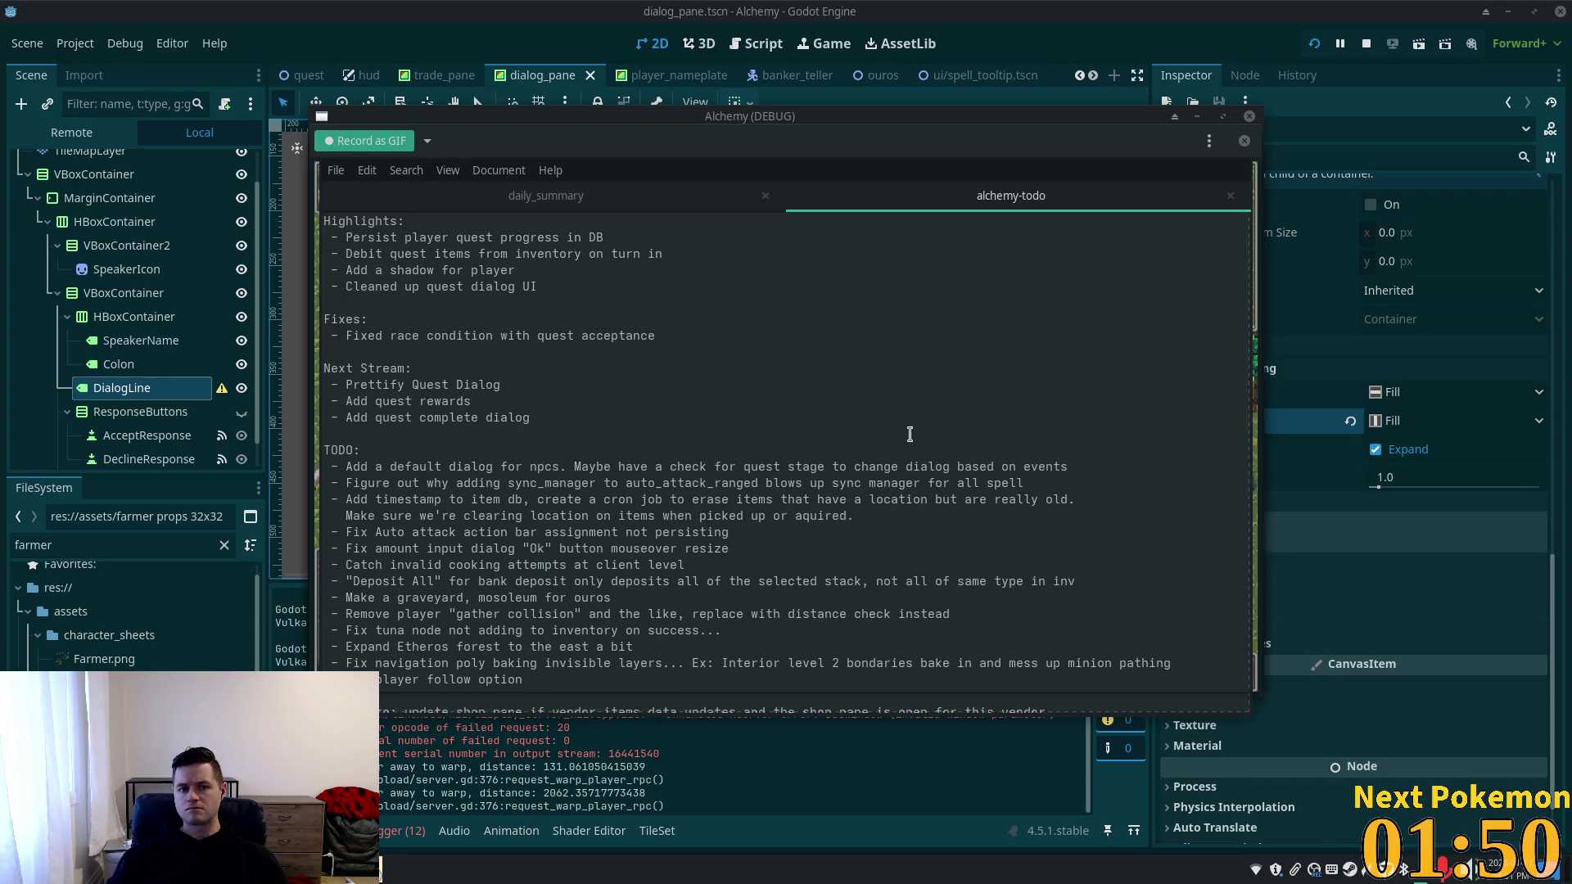
pyautogui.moveTo(703, 335); pyautogui.dragTo(251, 332)
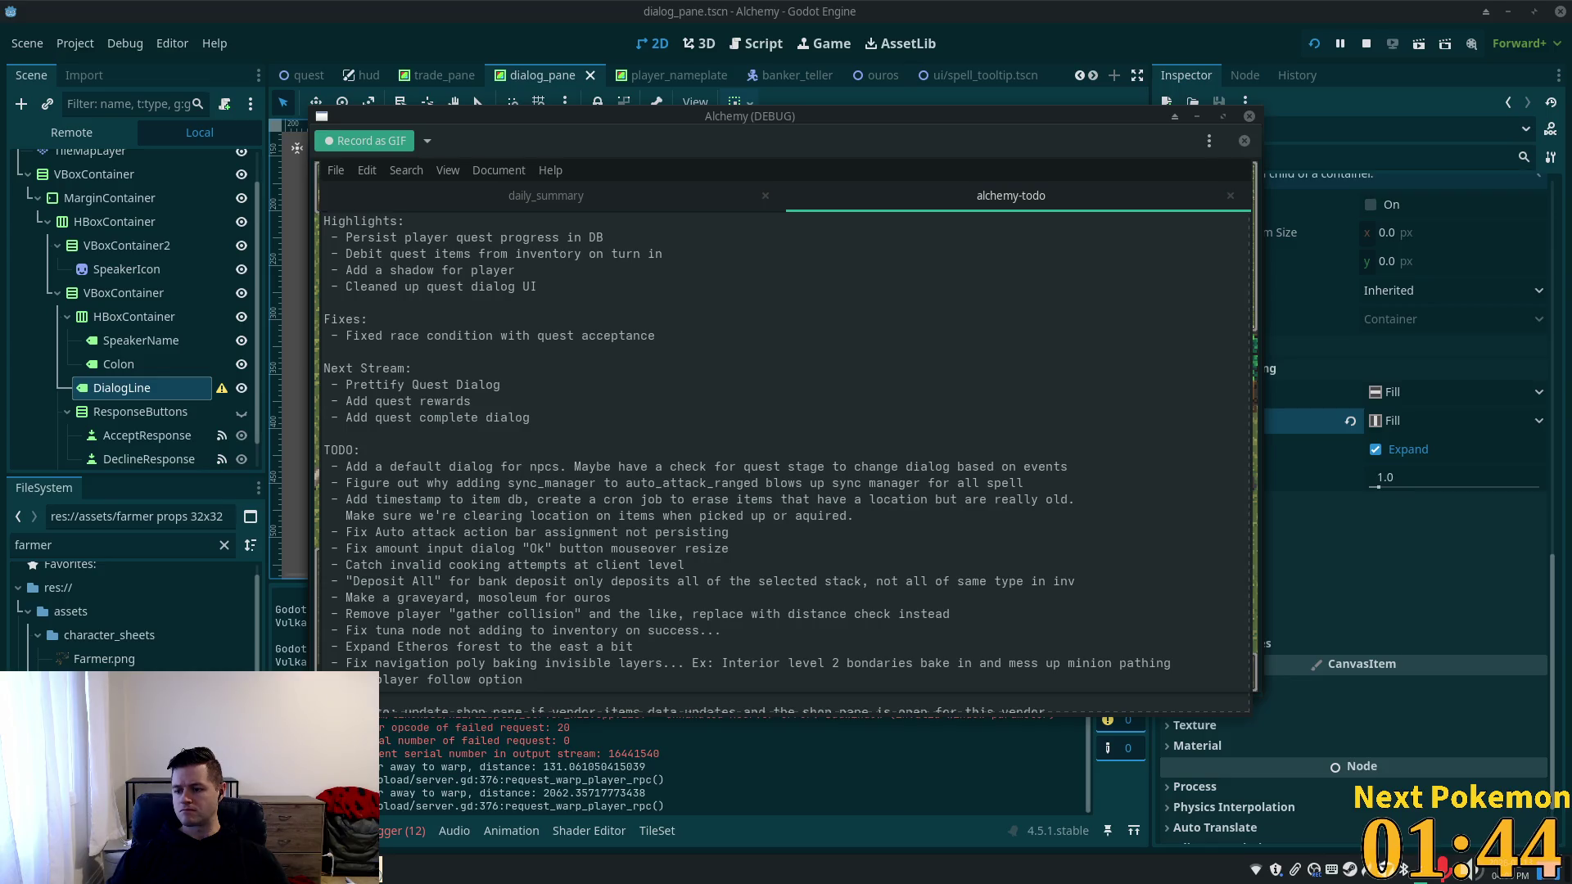
pyautogui.moveTo(562, 414)
pyautogui.mouseDown()
pyautogui.moveTo(373, 373)
pyautogui.moveTo(330, 385)
pyautogui.mouseUp()
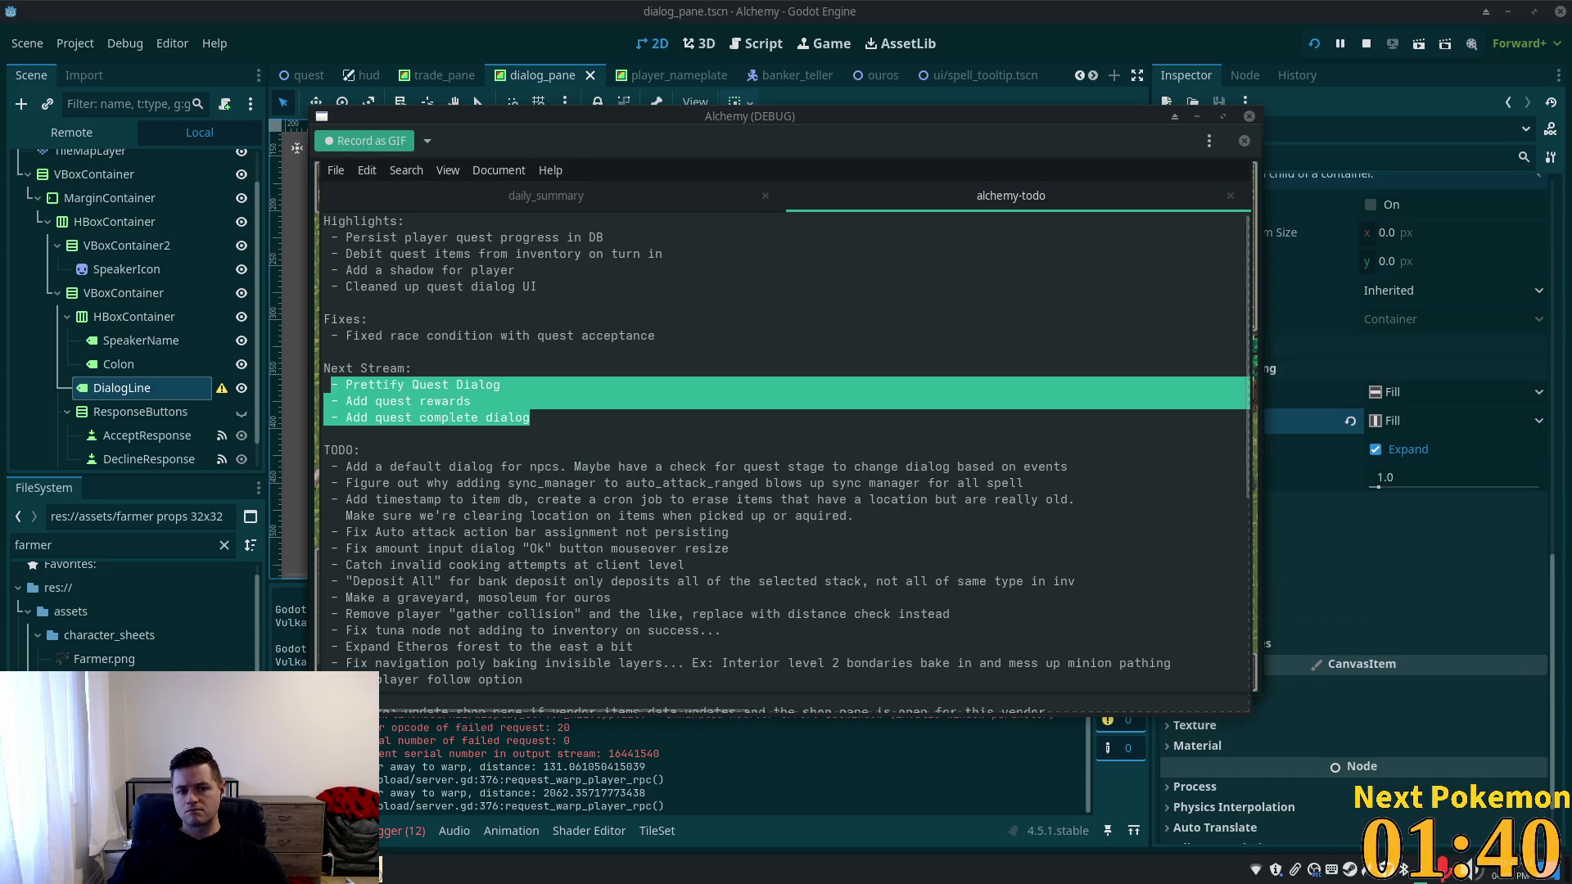
pyautogui.moveTo(501, 385)
pyautogui.mouseDown()
pyautogui.moveTo(520, 386)
pyautogui.moveTo(330, 385)
pyautogui.mouseUp()
pyautogui.press('BackSpace')
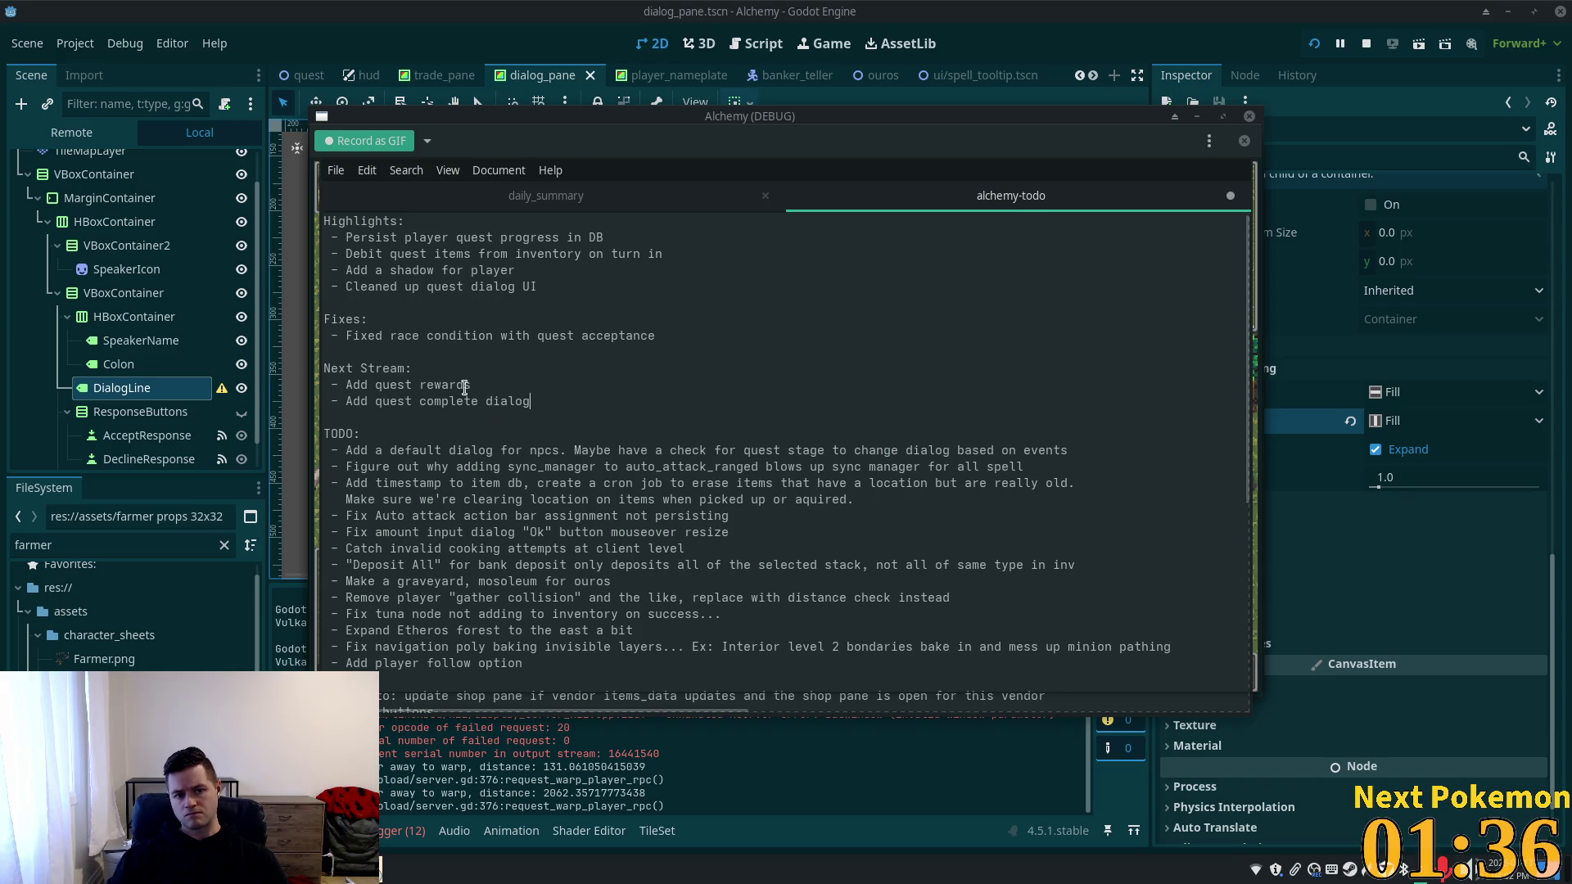
pyautogui.moveTo(556, 402); pyautogui.dragTo(330, 387)
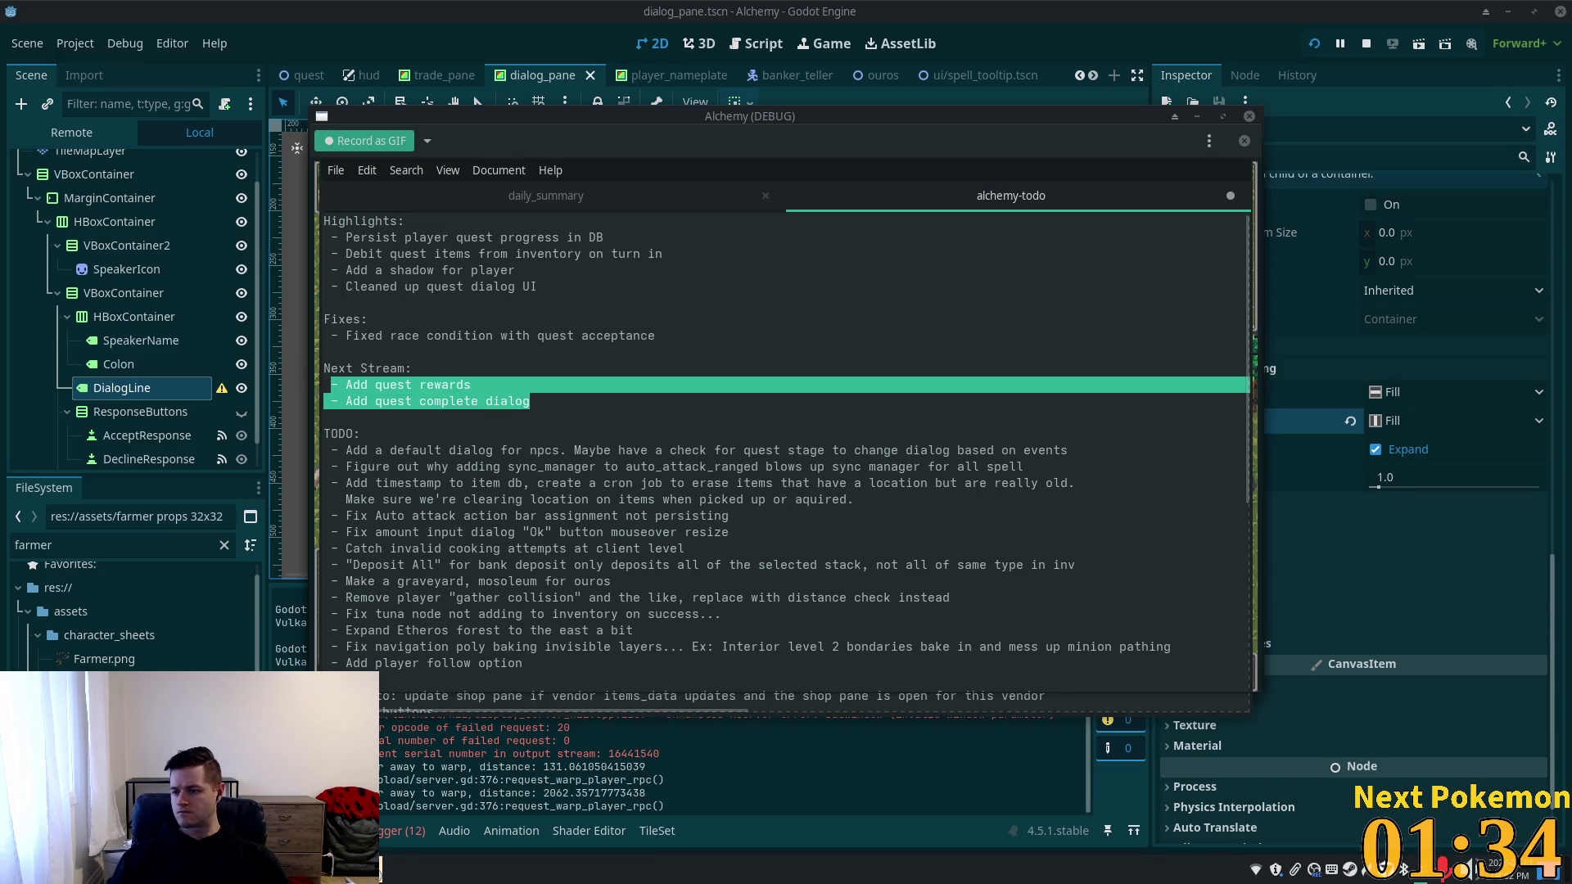
pyautogui.press('Escape')
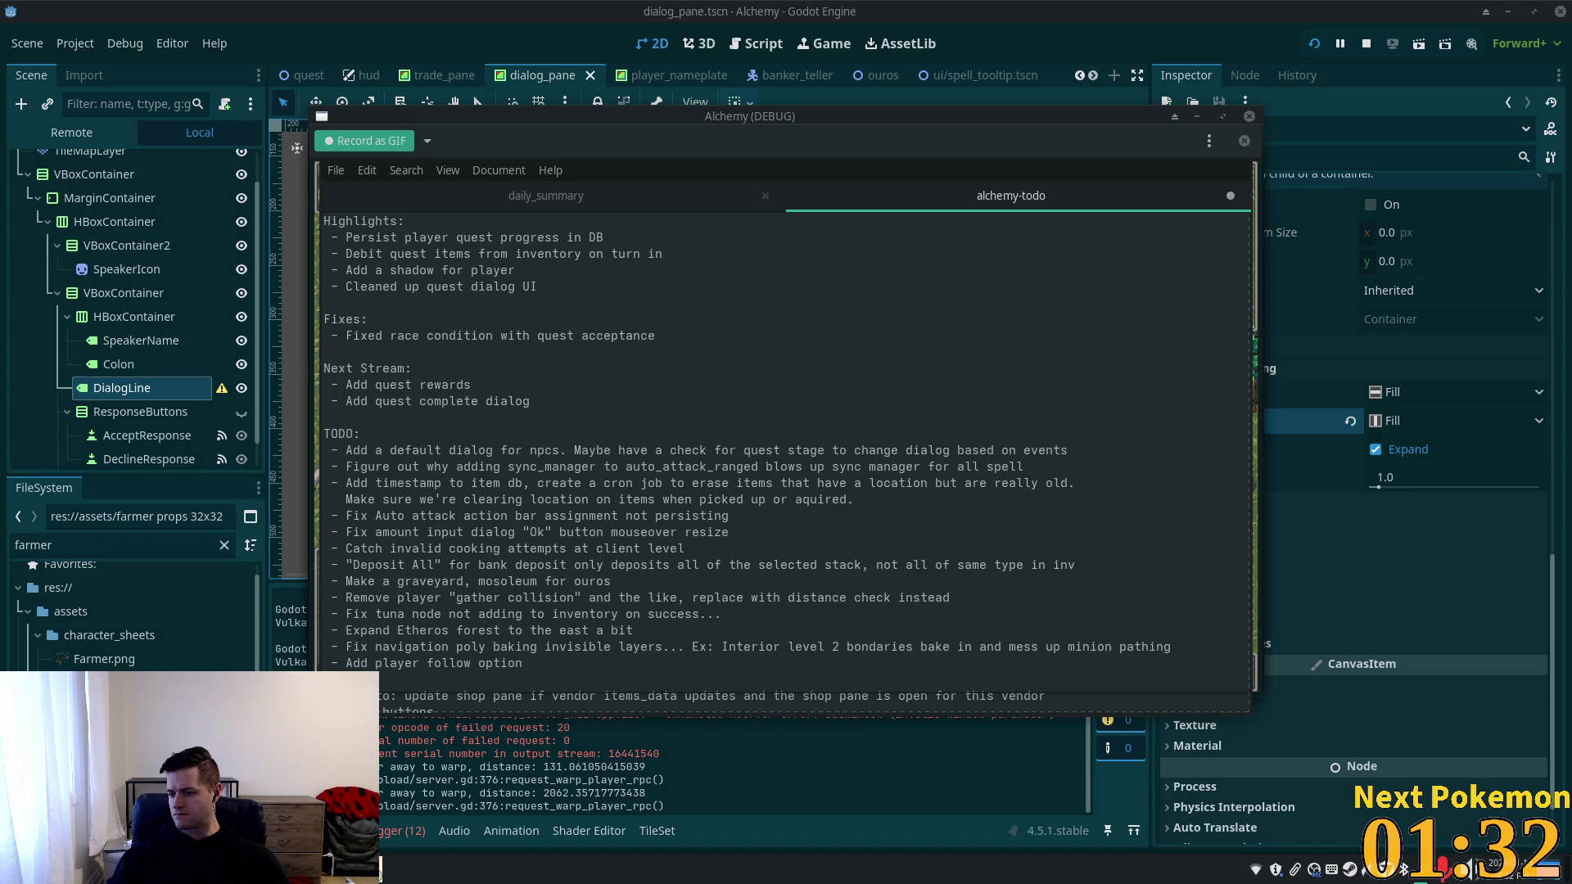